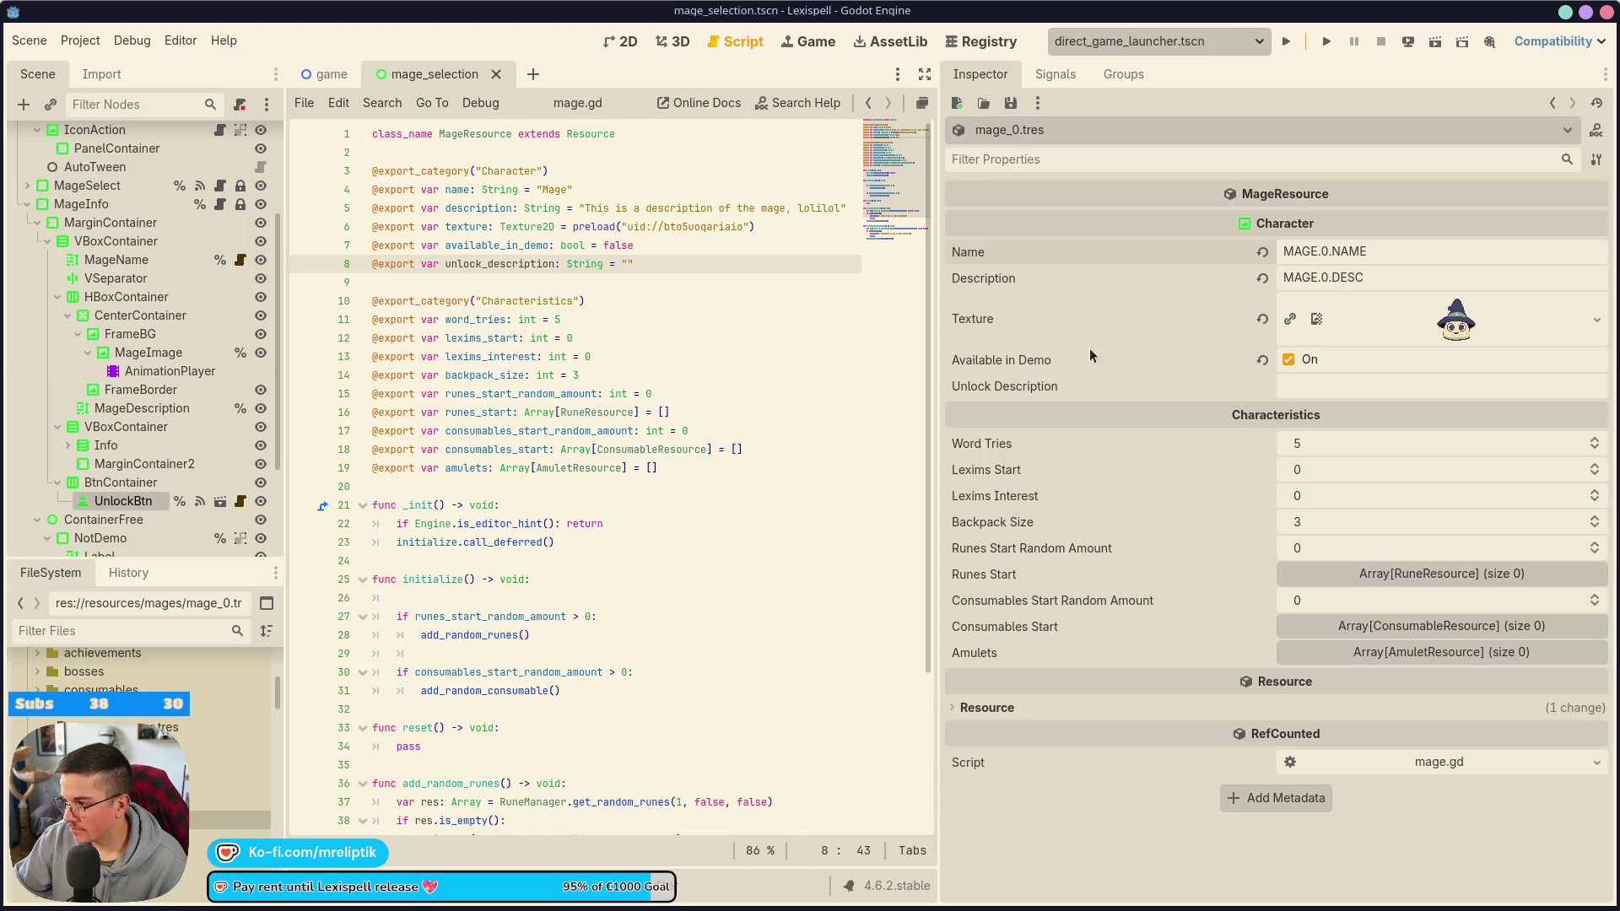
- Set mage_0.tres Unlock Description to MAGE.0.UNLOCK and save
left_click(1304, 388)
type("MAGE.1.NAME")
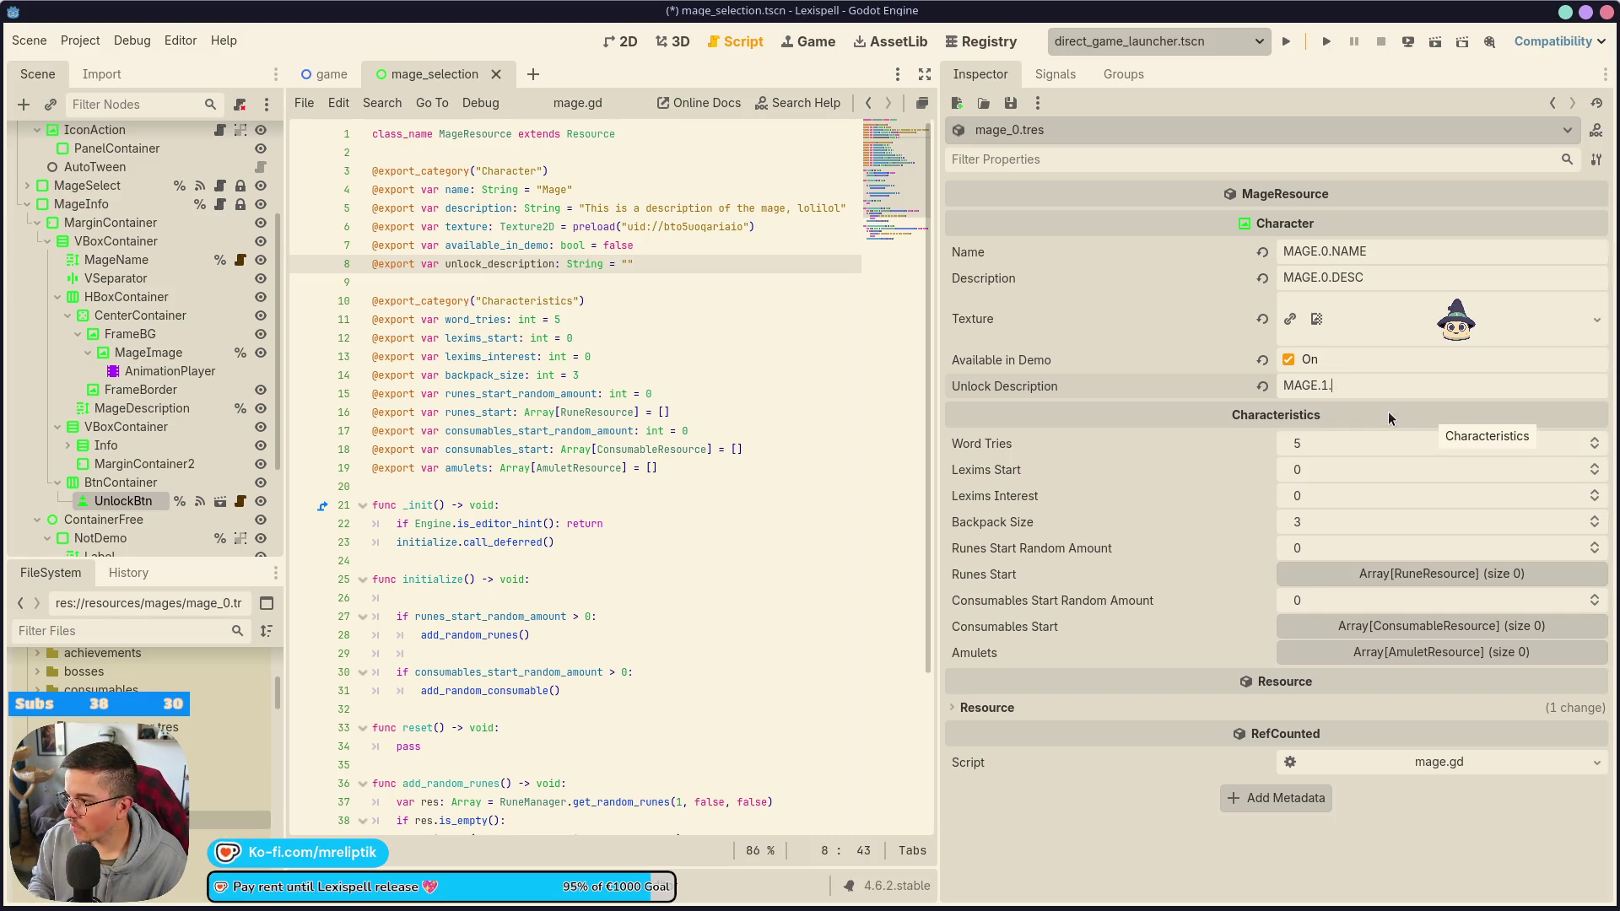
key("BackSpace")
type("0.")
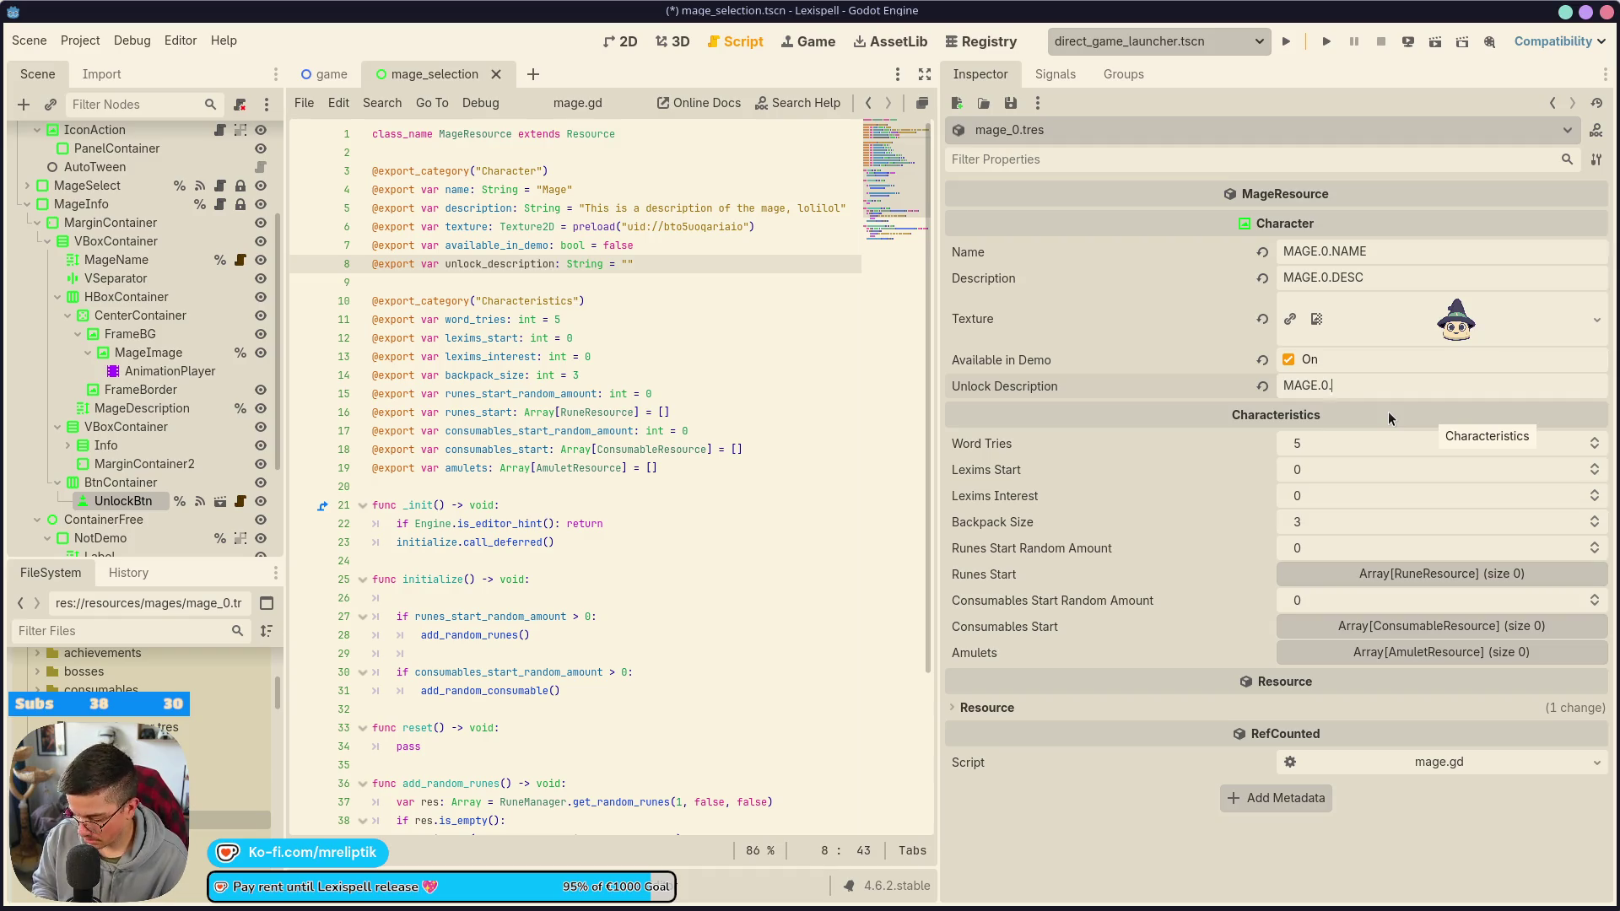
type("UNLOCK")
key("ctrl+s")
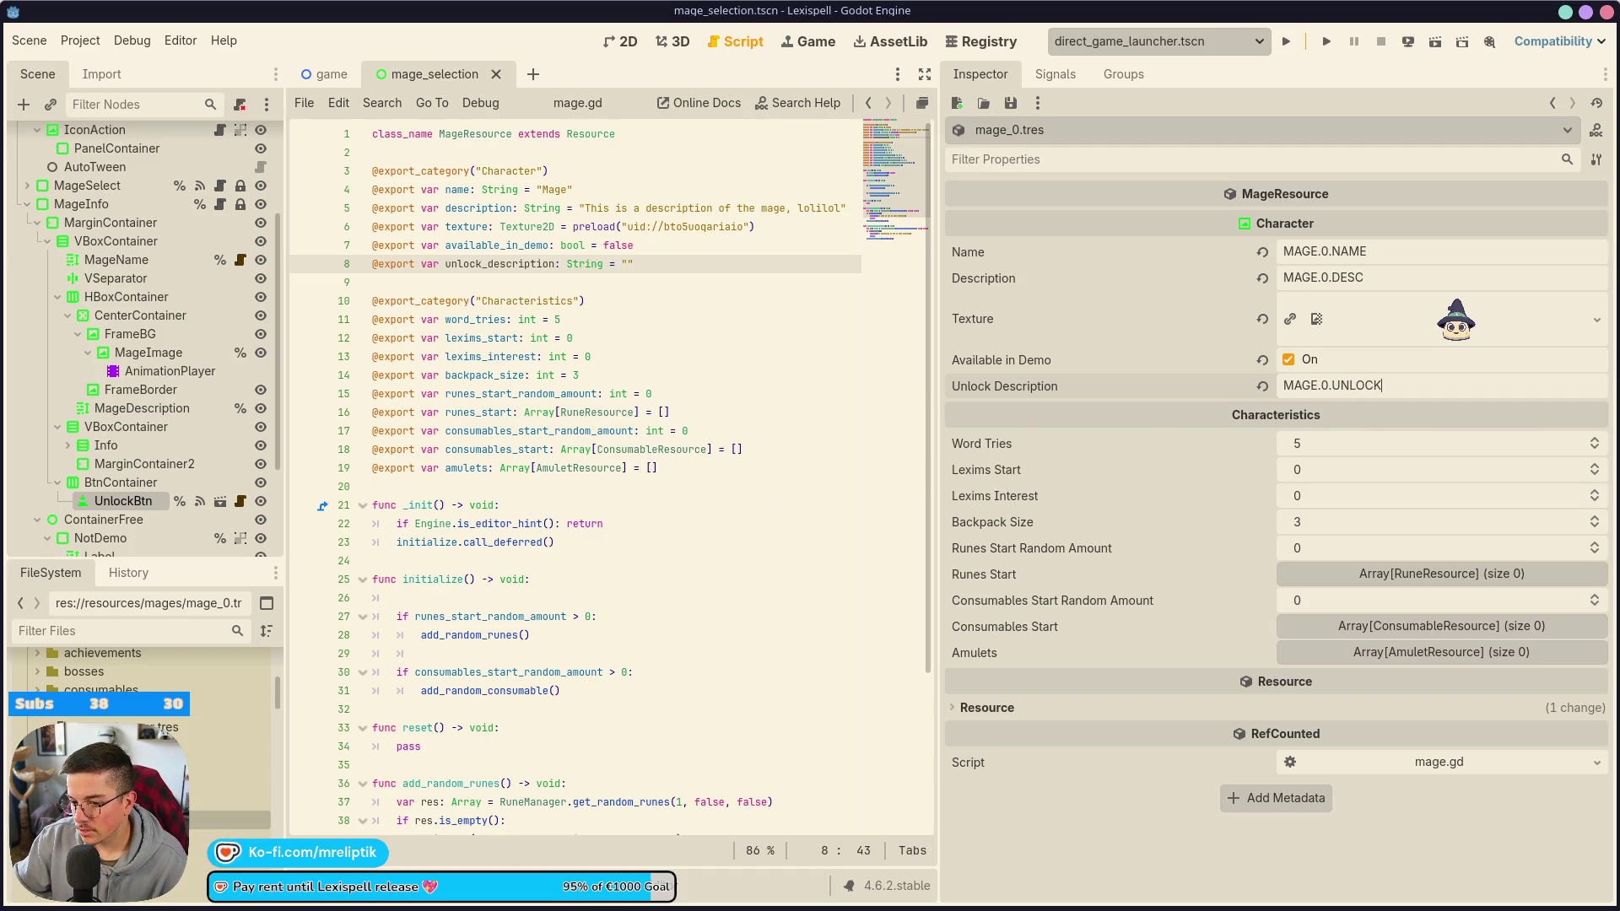
- Copy the MAGE.1.NAME key from mage_1.tres into mage_2.tres's Name field
left_click(126, 835)
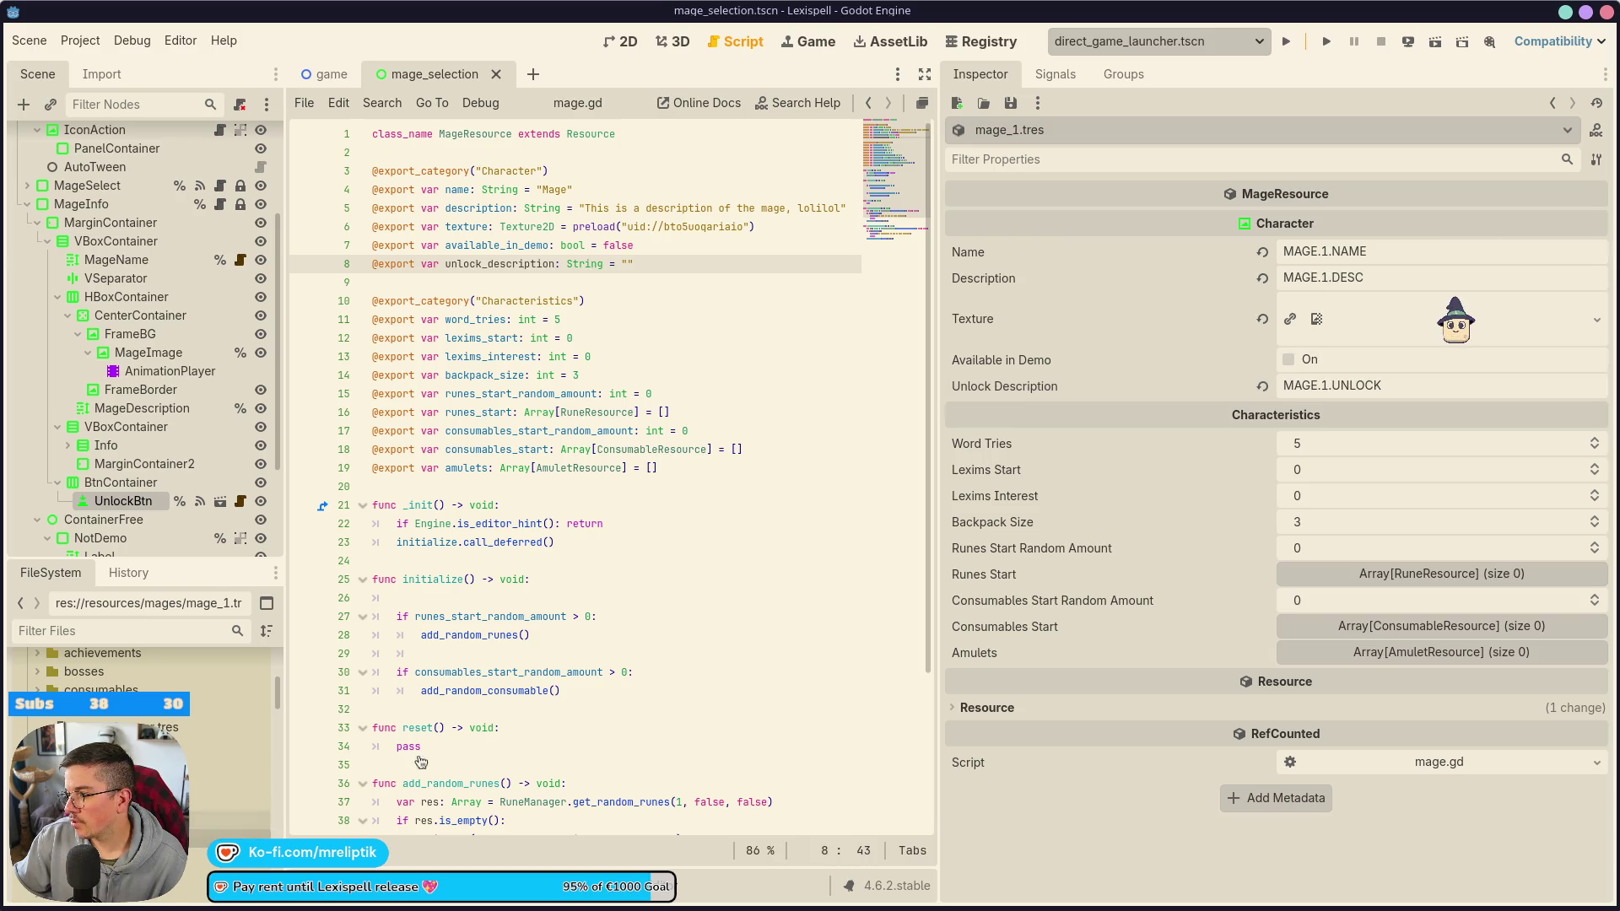
left_click(1384, 252)
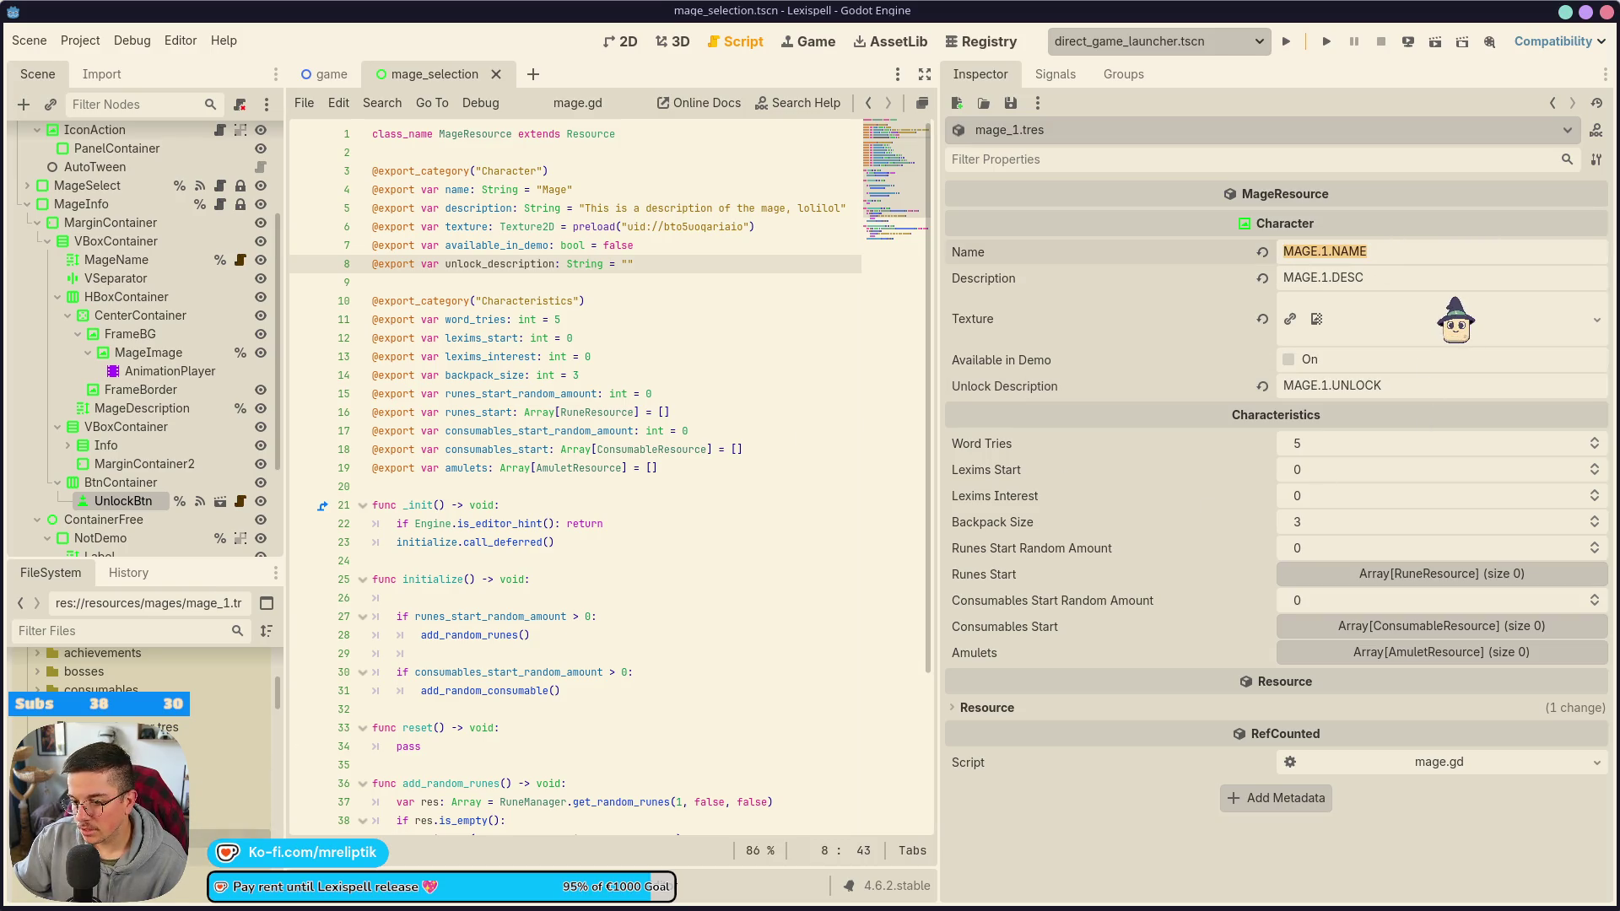
key("ctrl+c")
left_click(126, 853)
left_click(1348, 251)
key("ctrl+v")
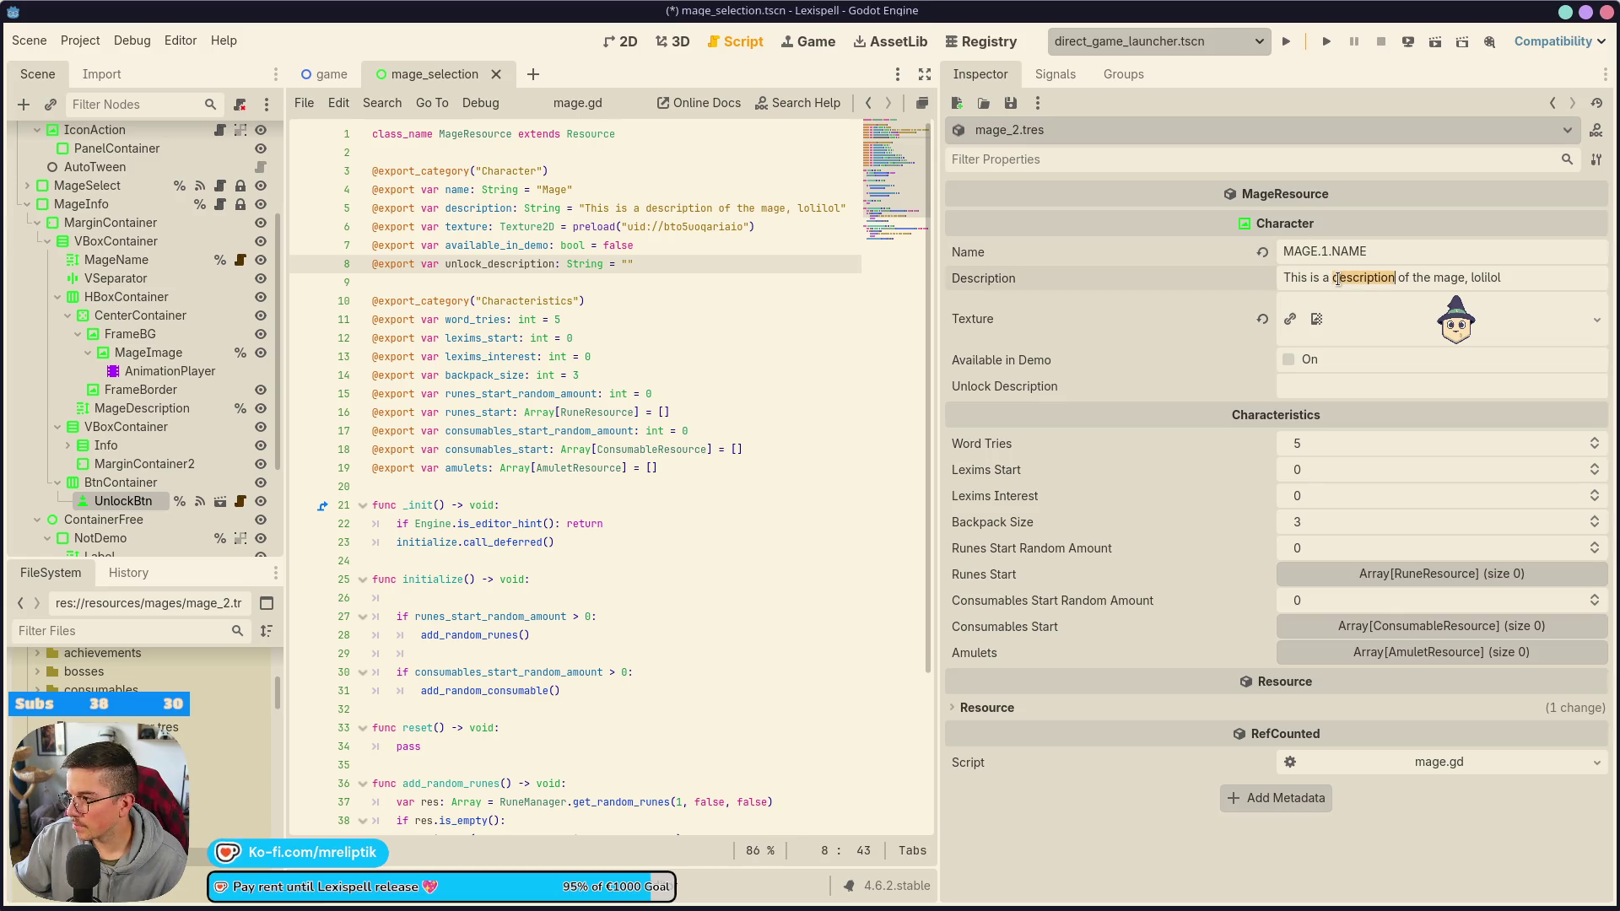
- Paste copied keys into mage_2's fields, correcting its Name to MAGE.2.NAME
key("ctrl+a")
key("ctrl+v")
left_click(1348, 386)
key("ctrl+v")
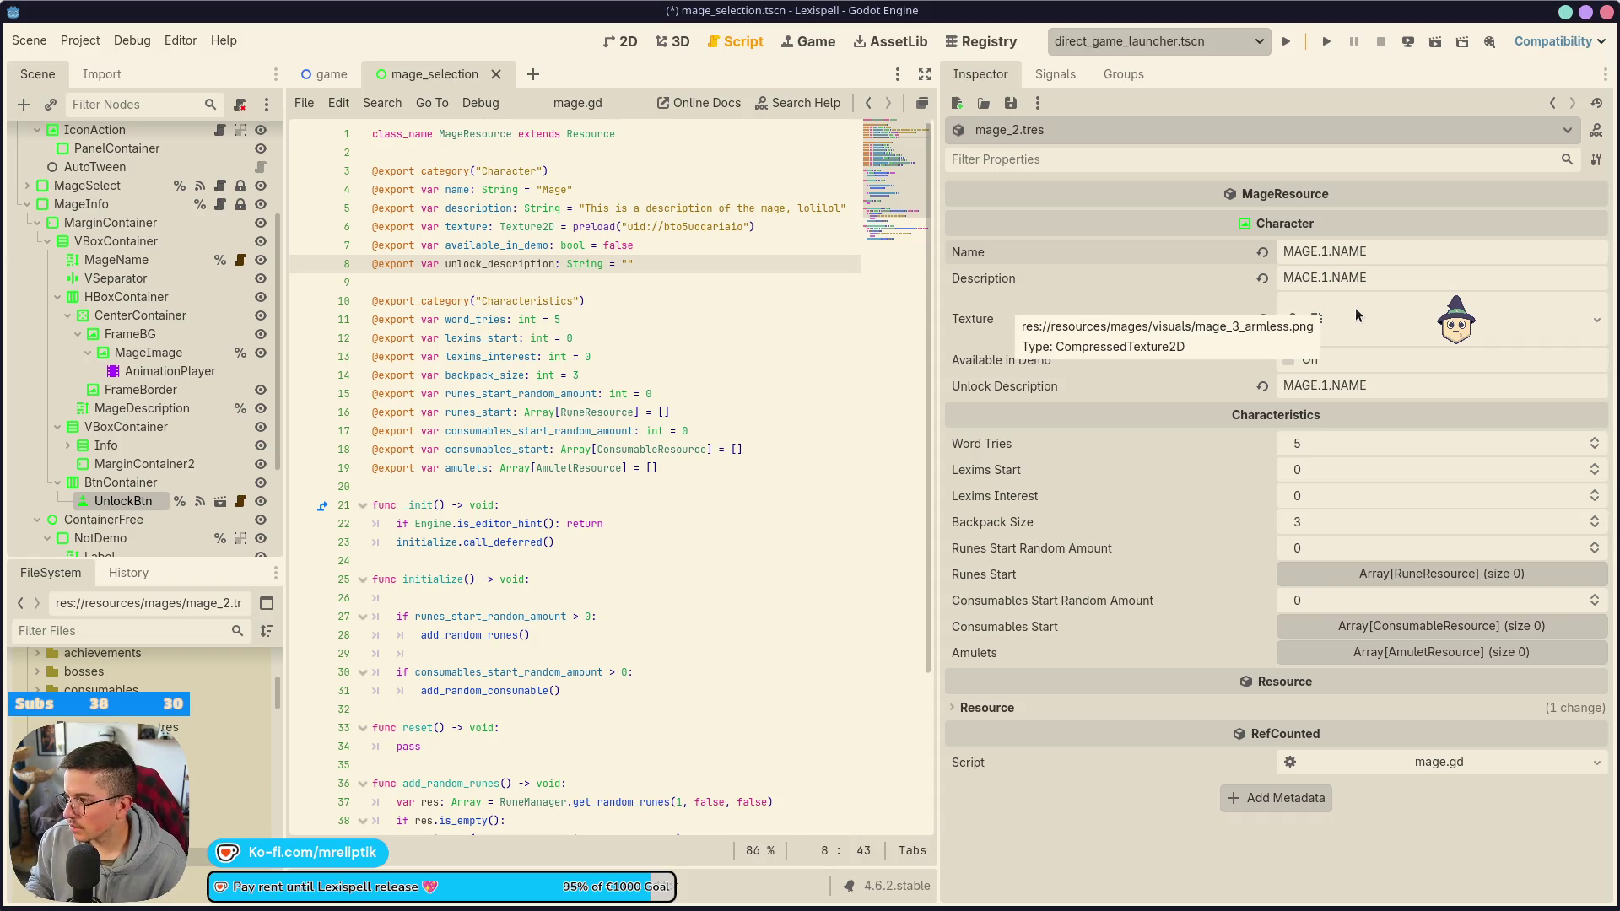
type("2")
key("ctrl+shift+Right")
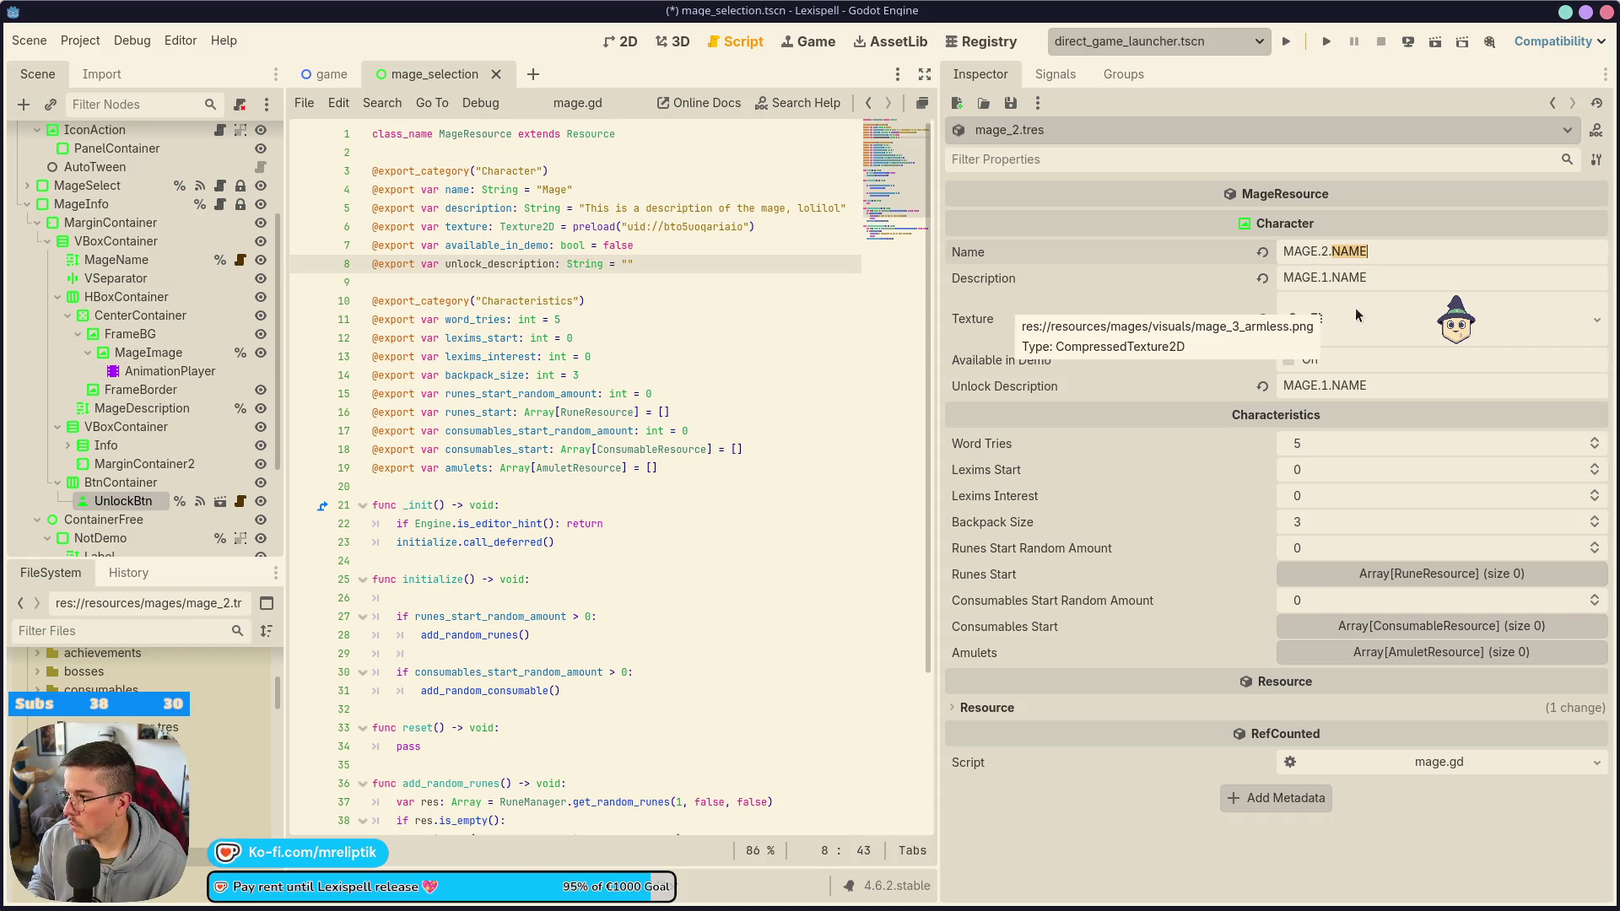
key("Return")
key("Tab")
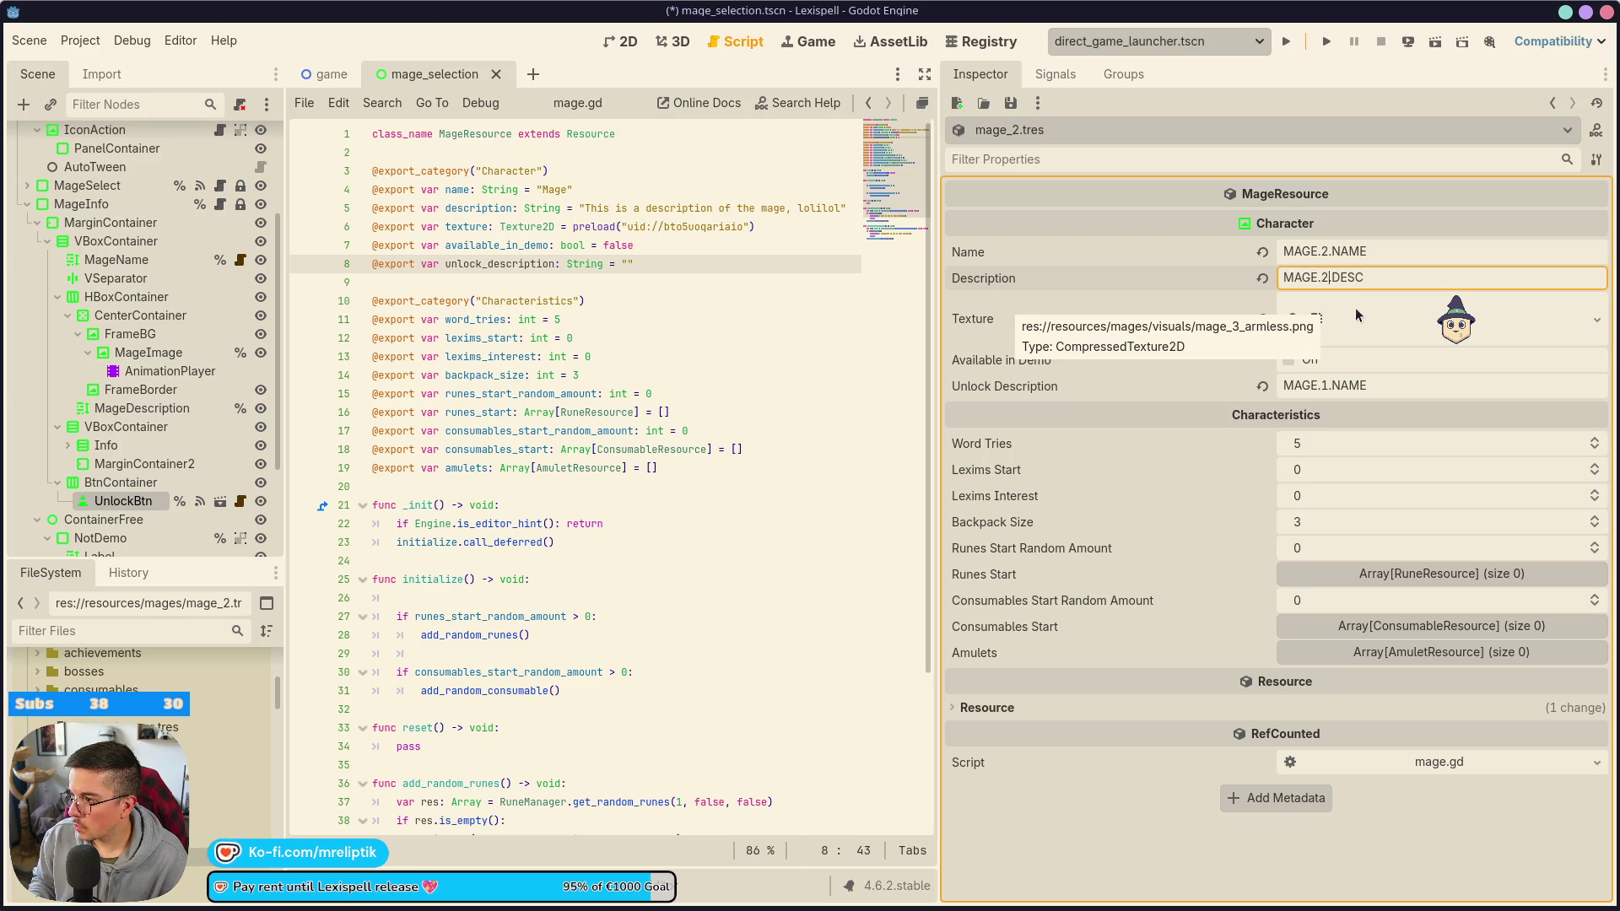
- Set mage_2's Description to MAGE.2.DESC and Unlock Description to MAGE.2.UNLOCK, then save
type(".")
left_click(1396, 390)
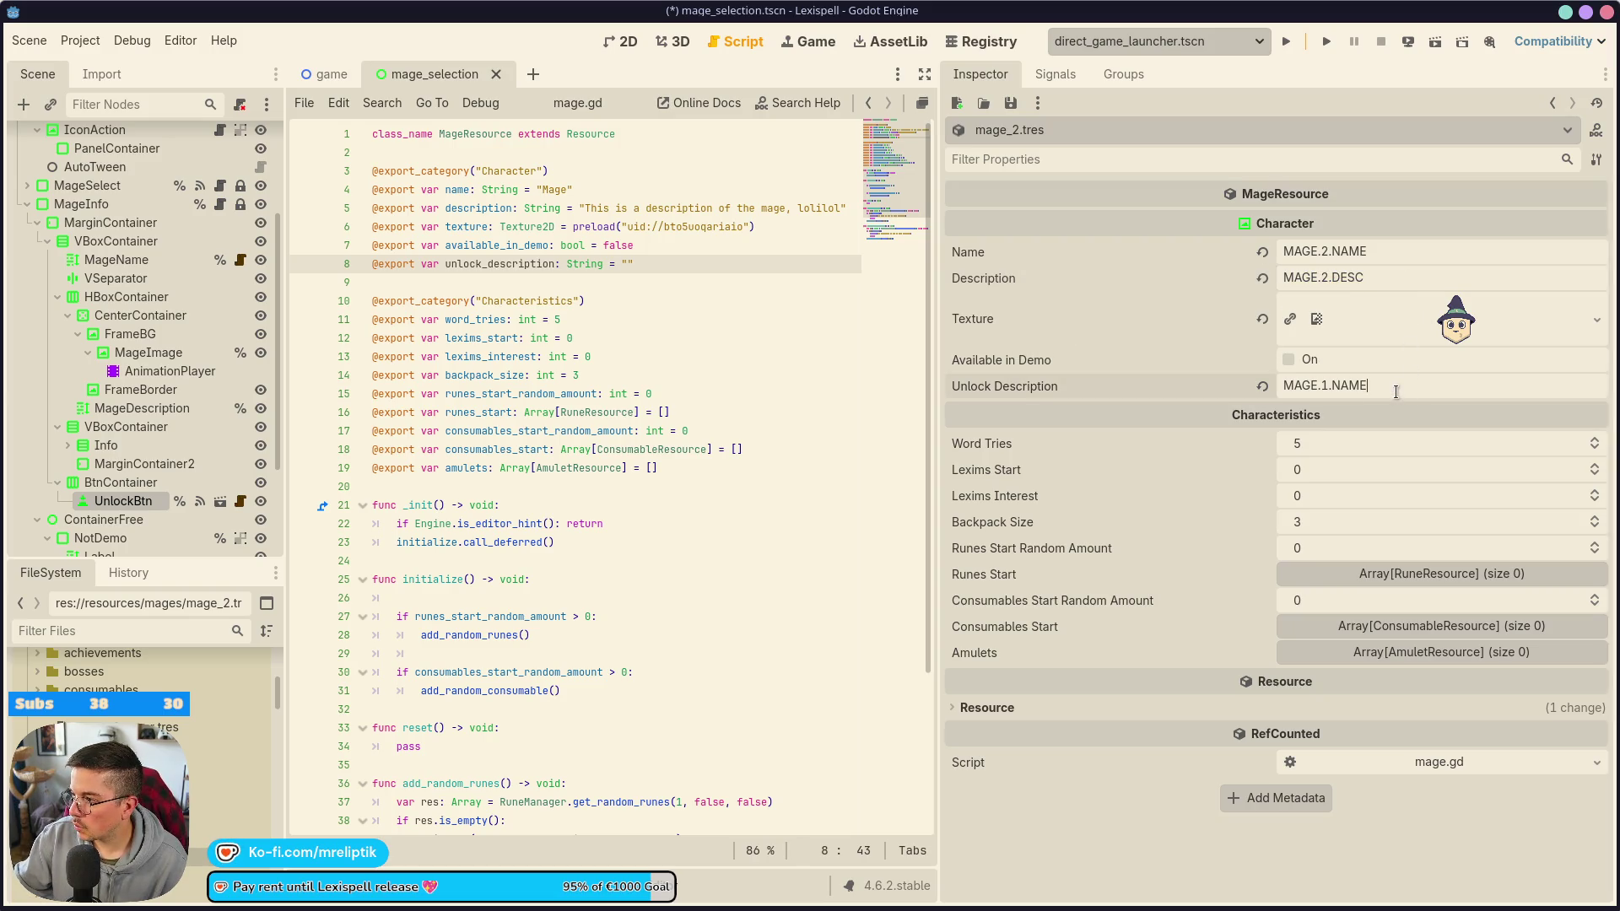
key("ctrl+a")
key("ctrl+v")
double_click(1359, 383)
type("U")
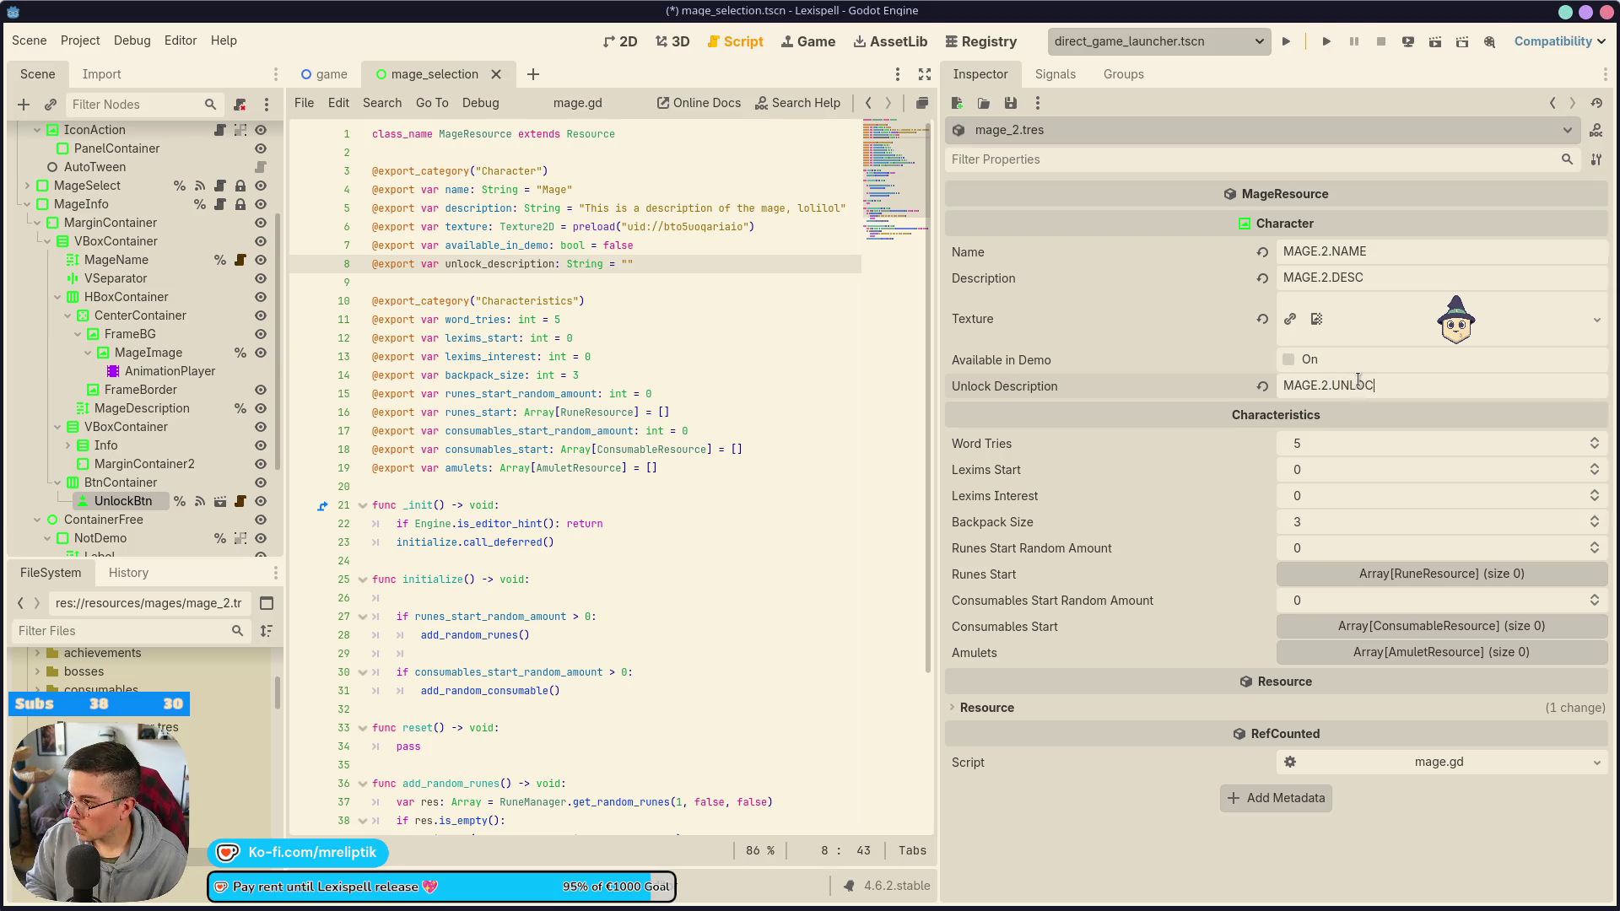
key("ctrl+s")
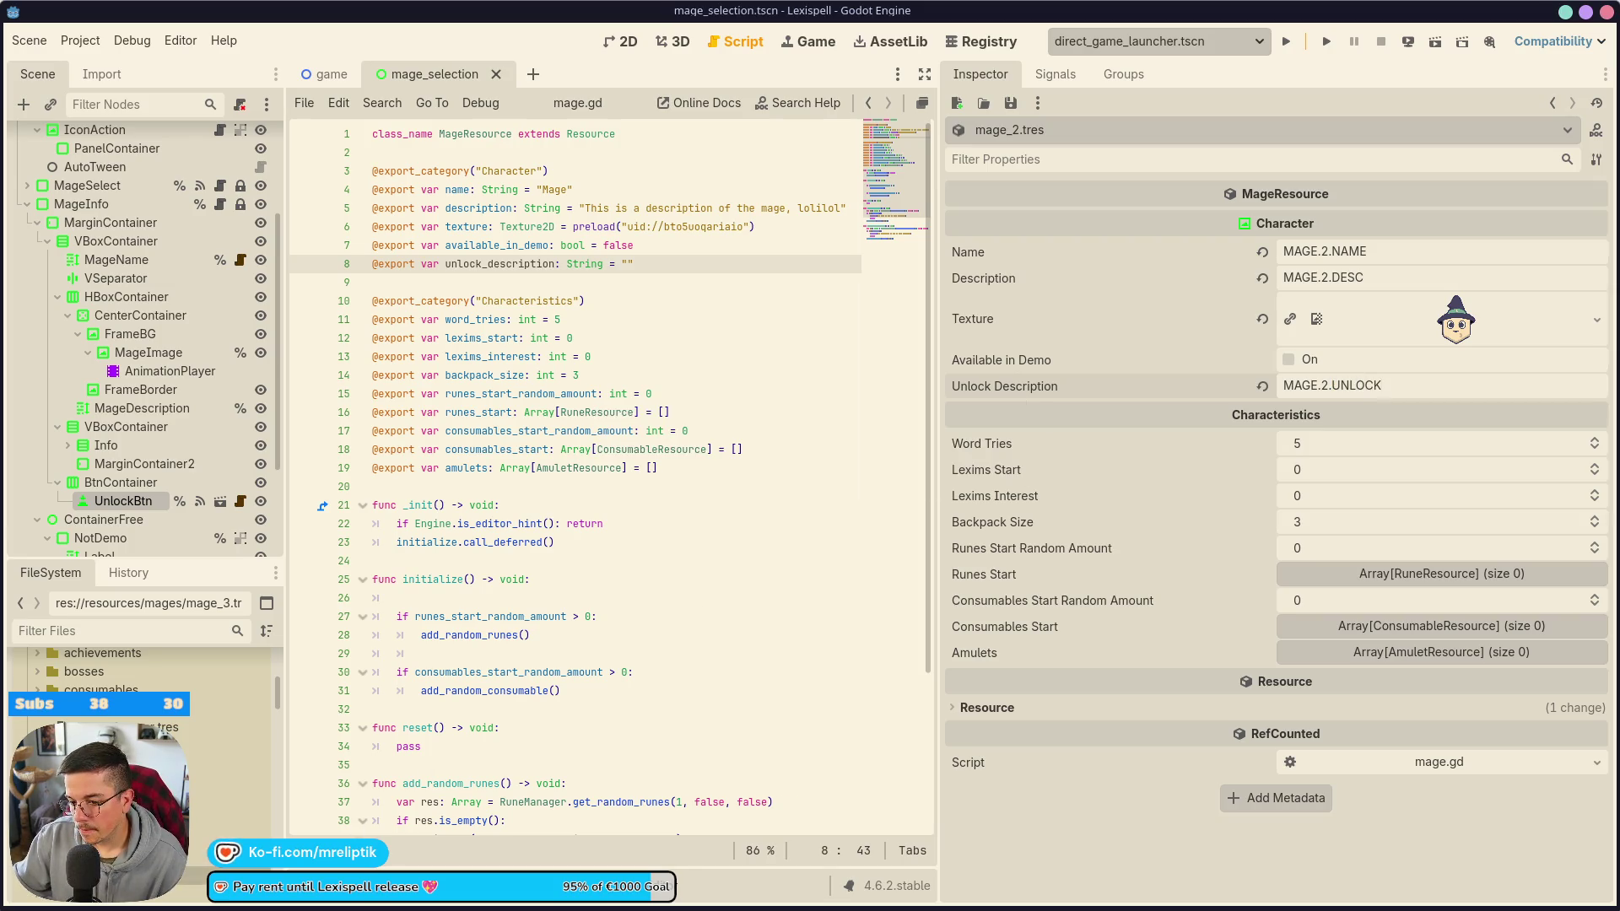
- Set mage_3's Unlock Description to MAGE.3.UNLOCK and paste a key into Description
left_click(1329, 381)
key("ctrl+v")
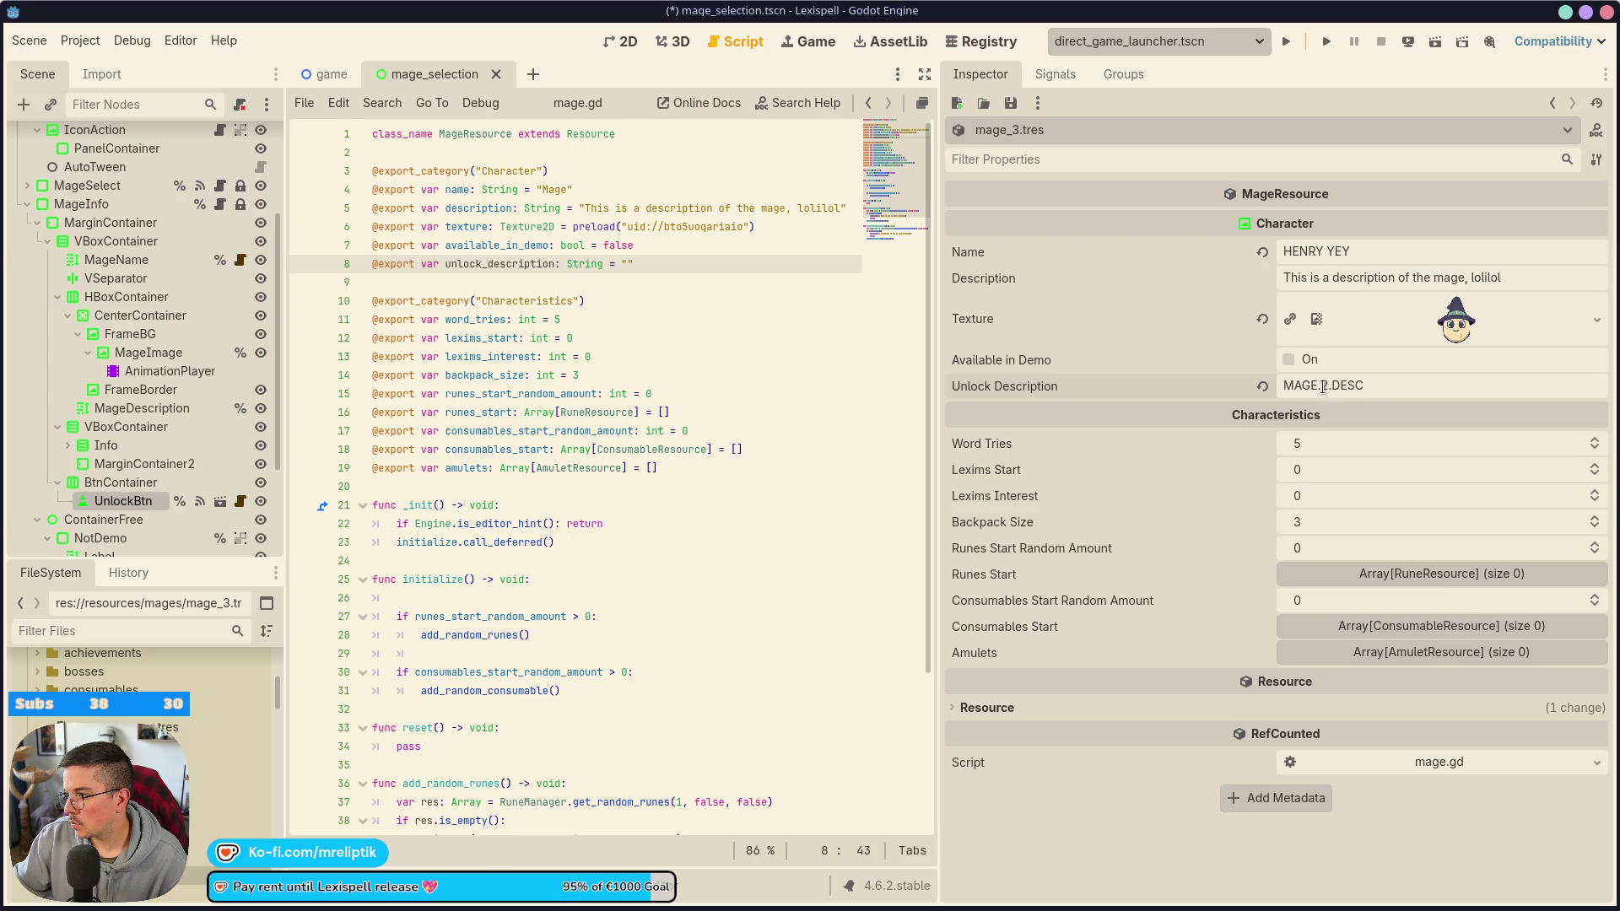
key("BackSpace")
key("BackSpace")
type("3")
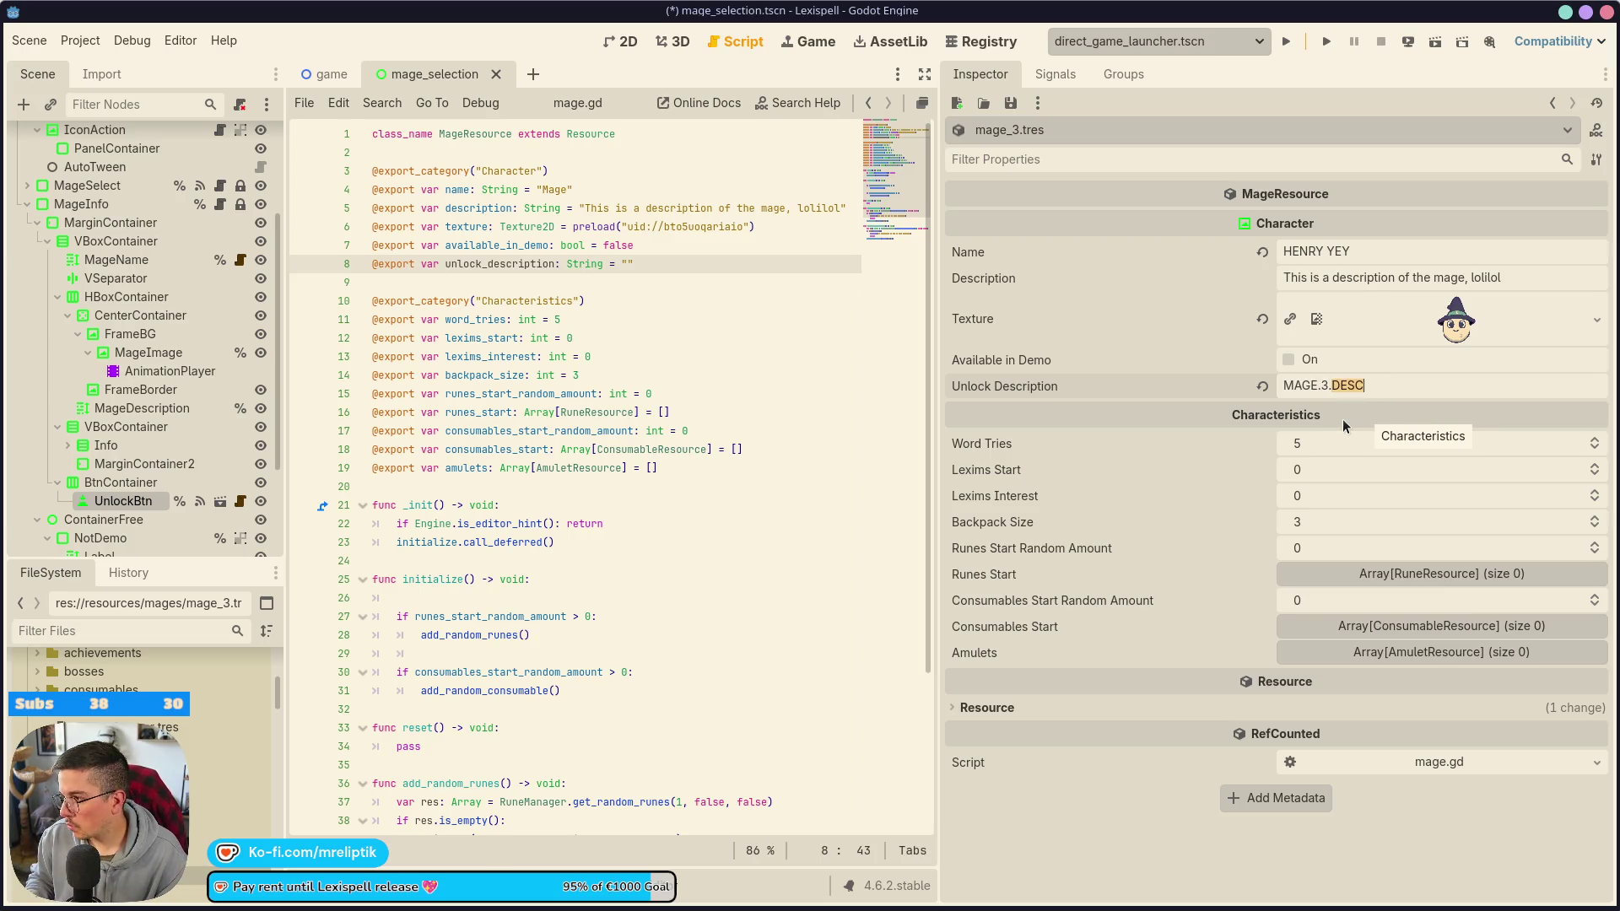
type("K")
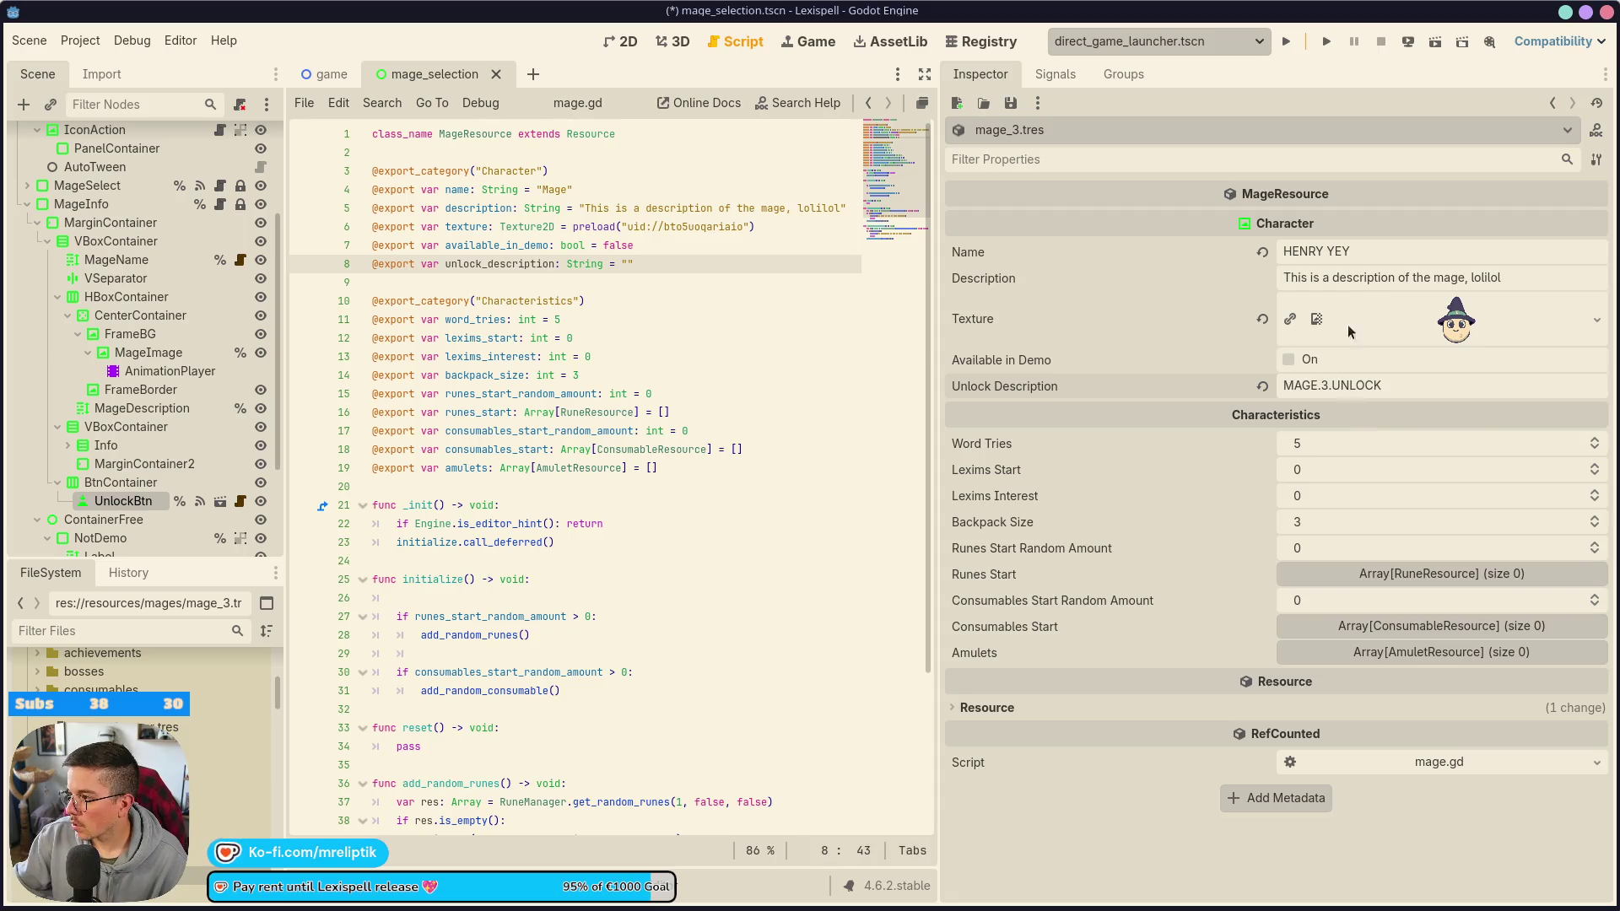
triple_click(1350, 279)
type("MAGE.2.DESC")
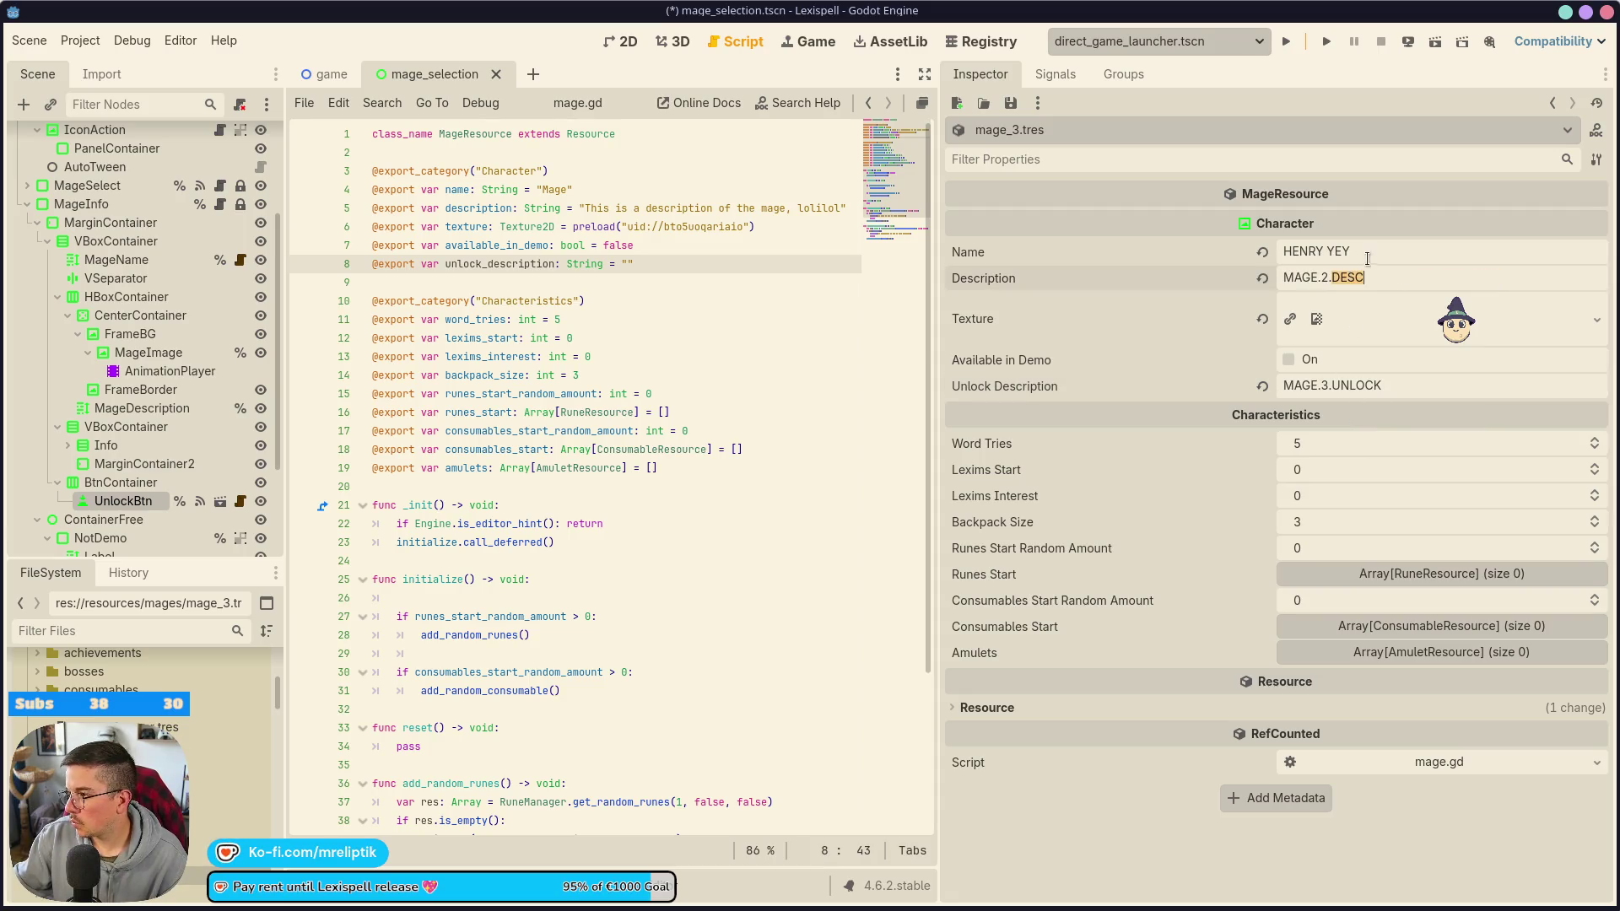
- Set mage_3's Name to MAGE.3.NAME, fix Description to MAGE.3.DESC, and save
triple_click(1371, 252)
type("MAGE.2.DESC")
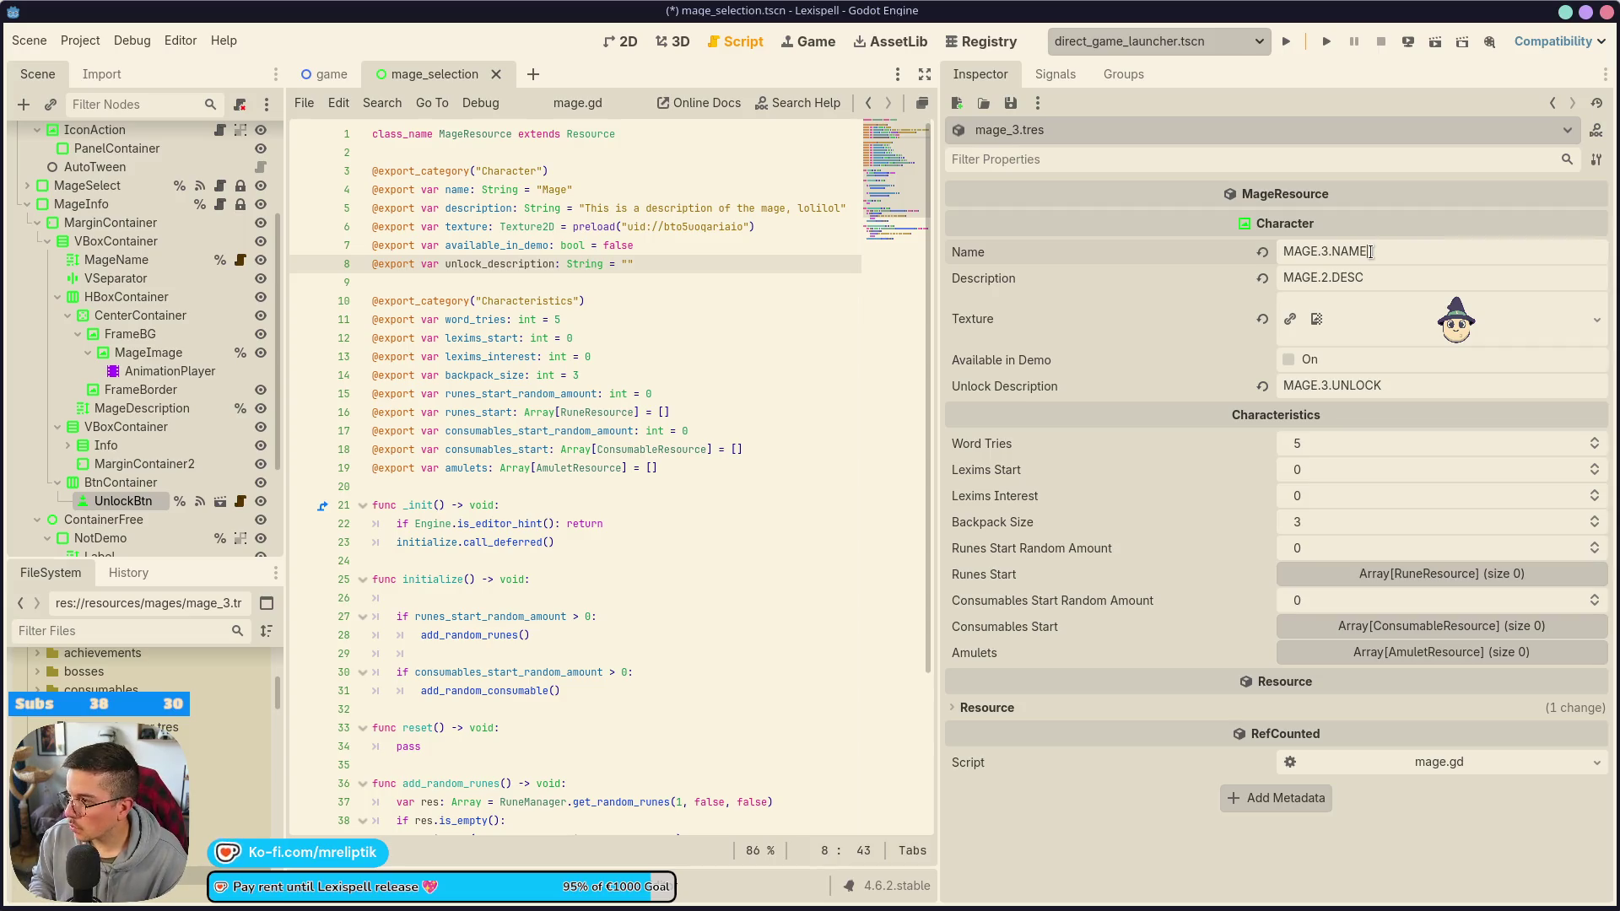
key("Tab")
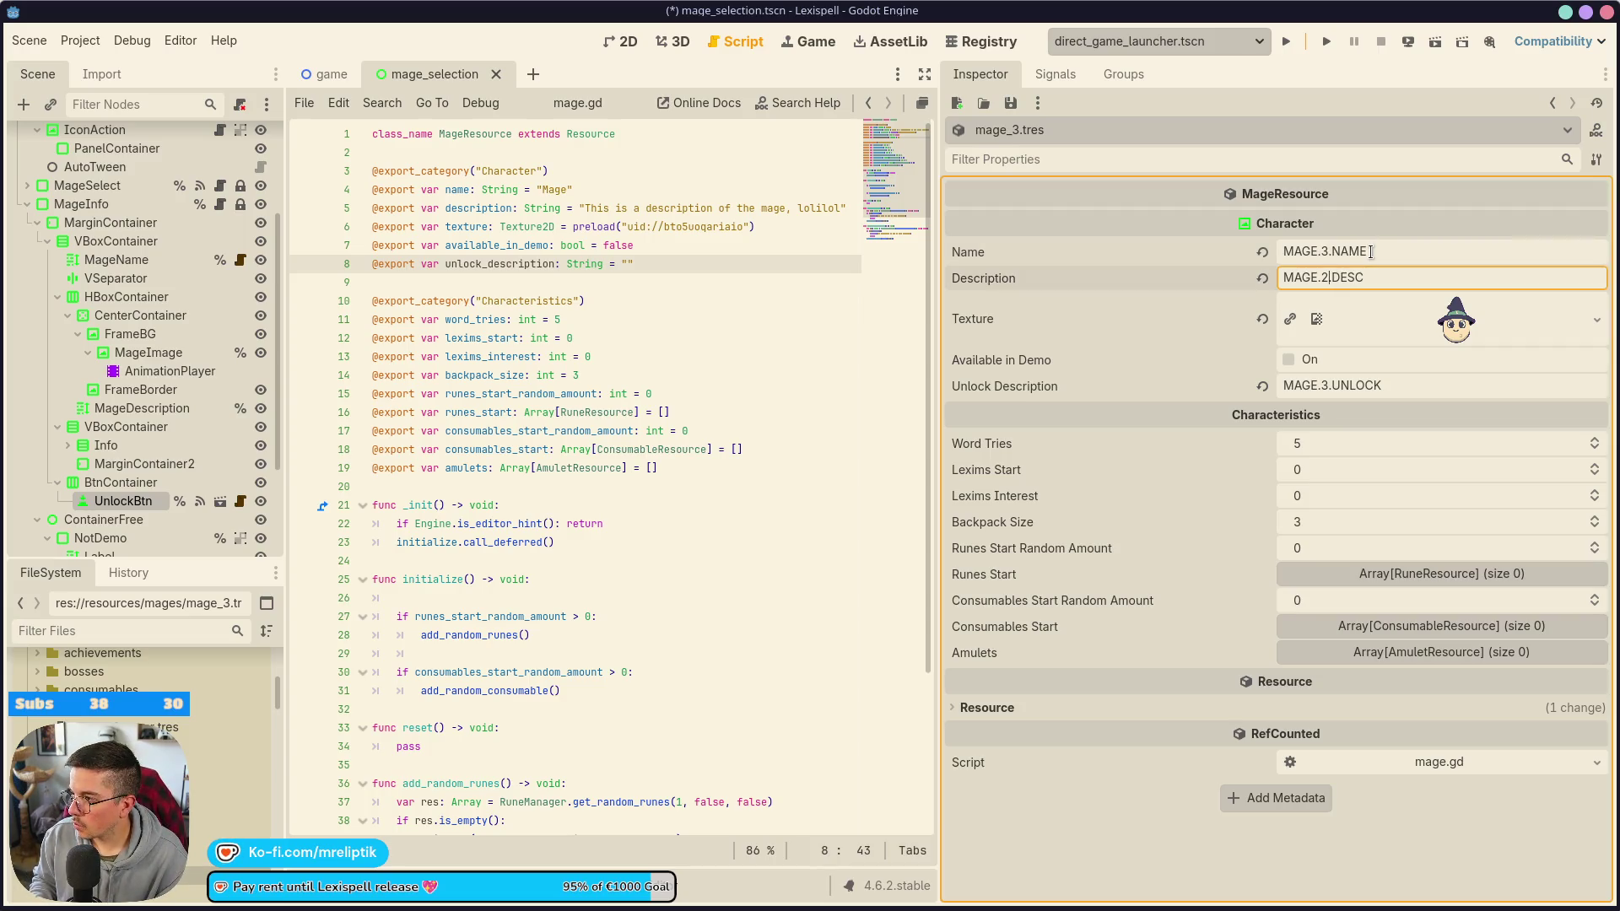
key("BackSpace")
type("3")
key("ctrl+s")
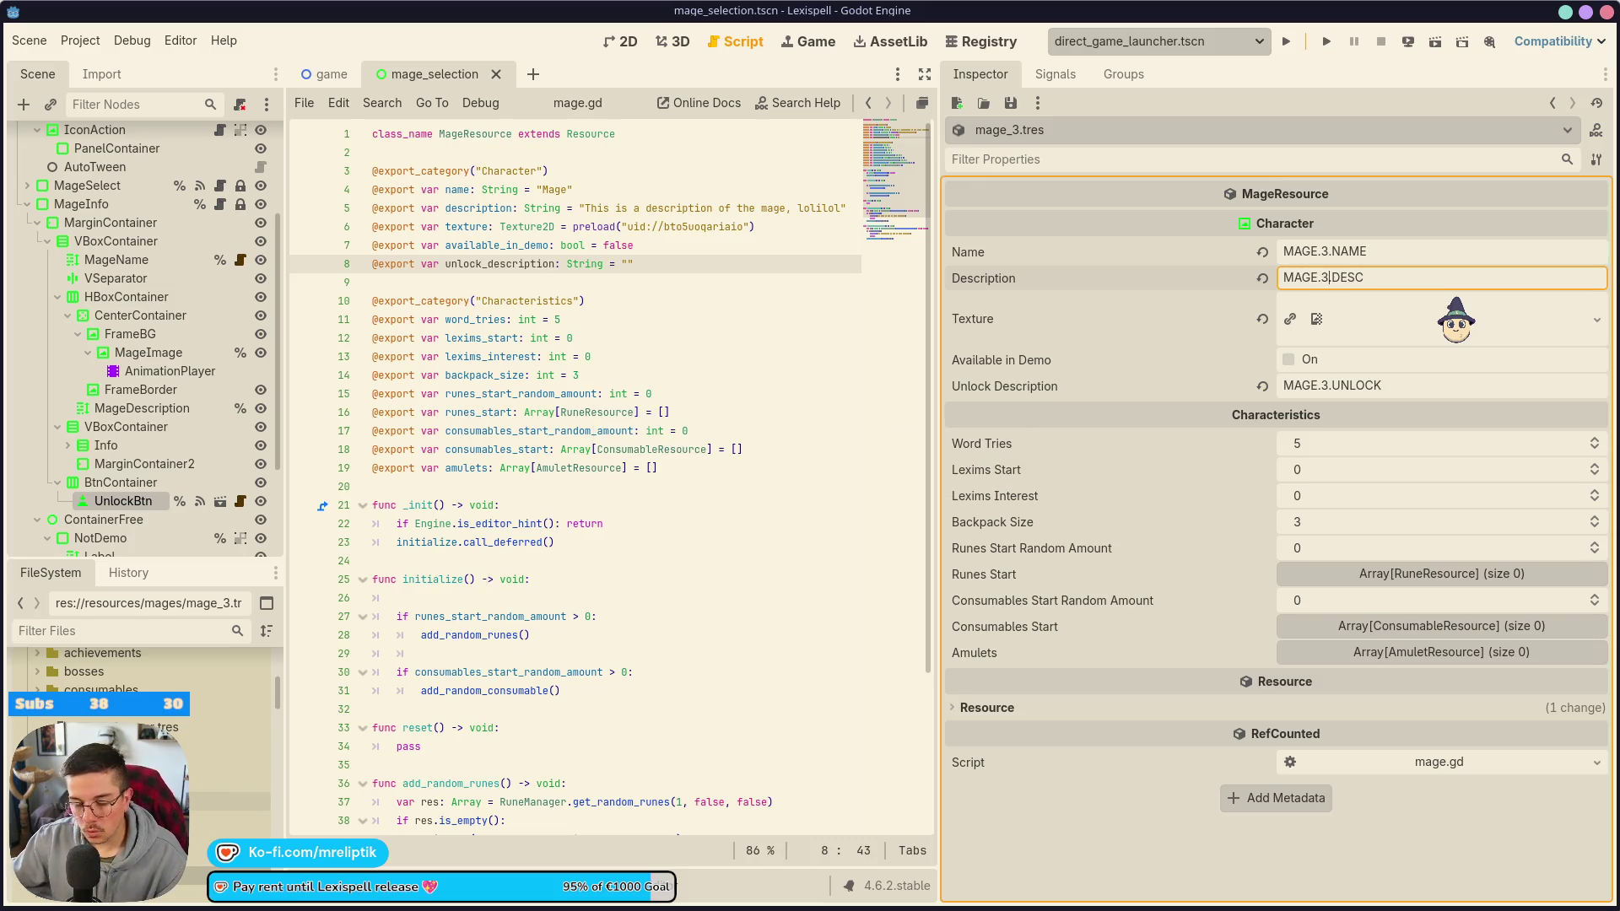
left_click(219, 820)
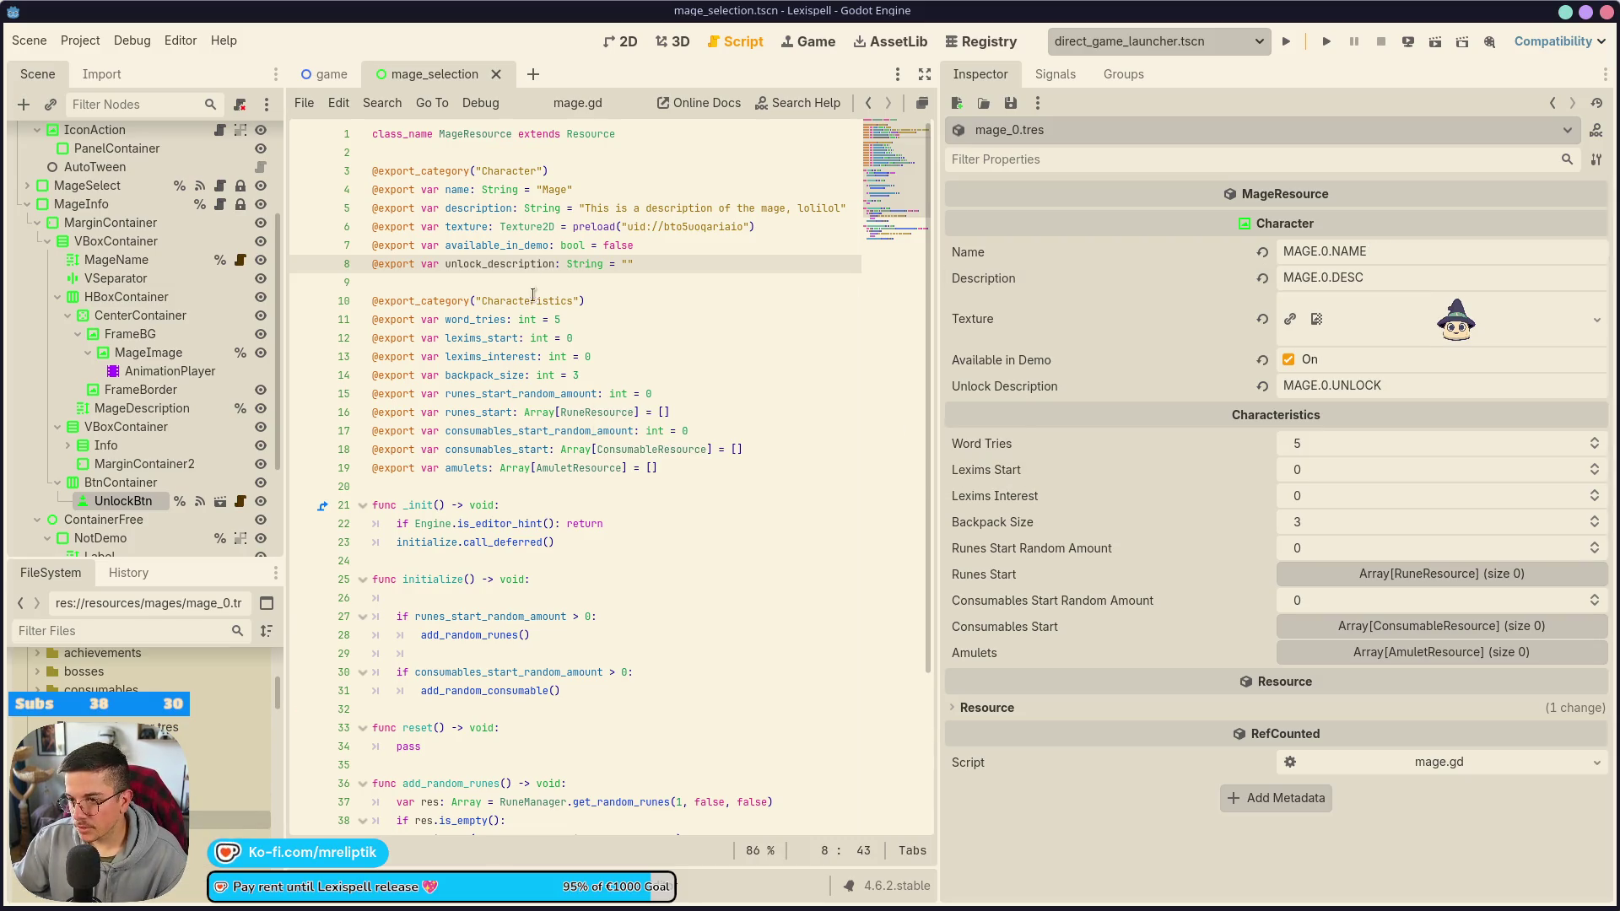
- Open mage_info.gd and copy the unlock_btn variable name near display()
scroll(622, 506, "down", 4)
left_click(623, 564)
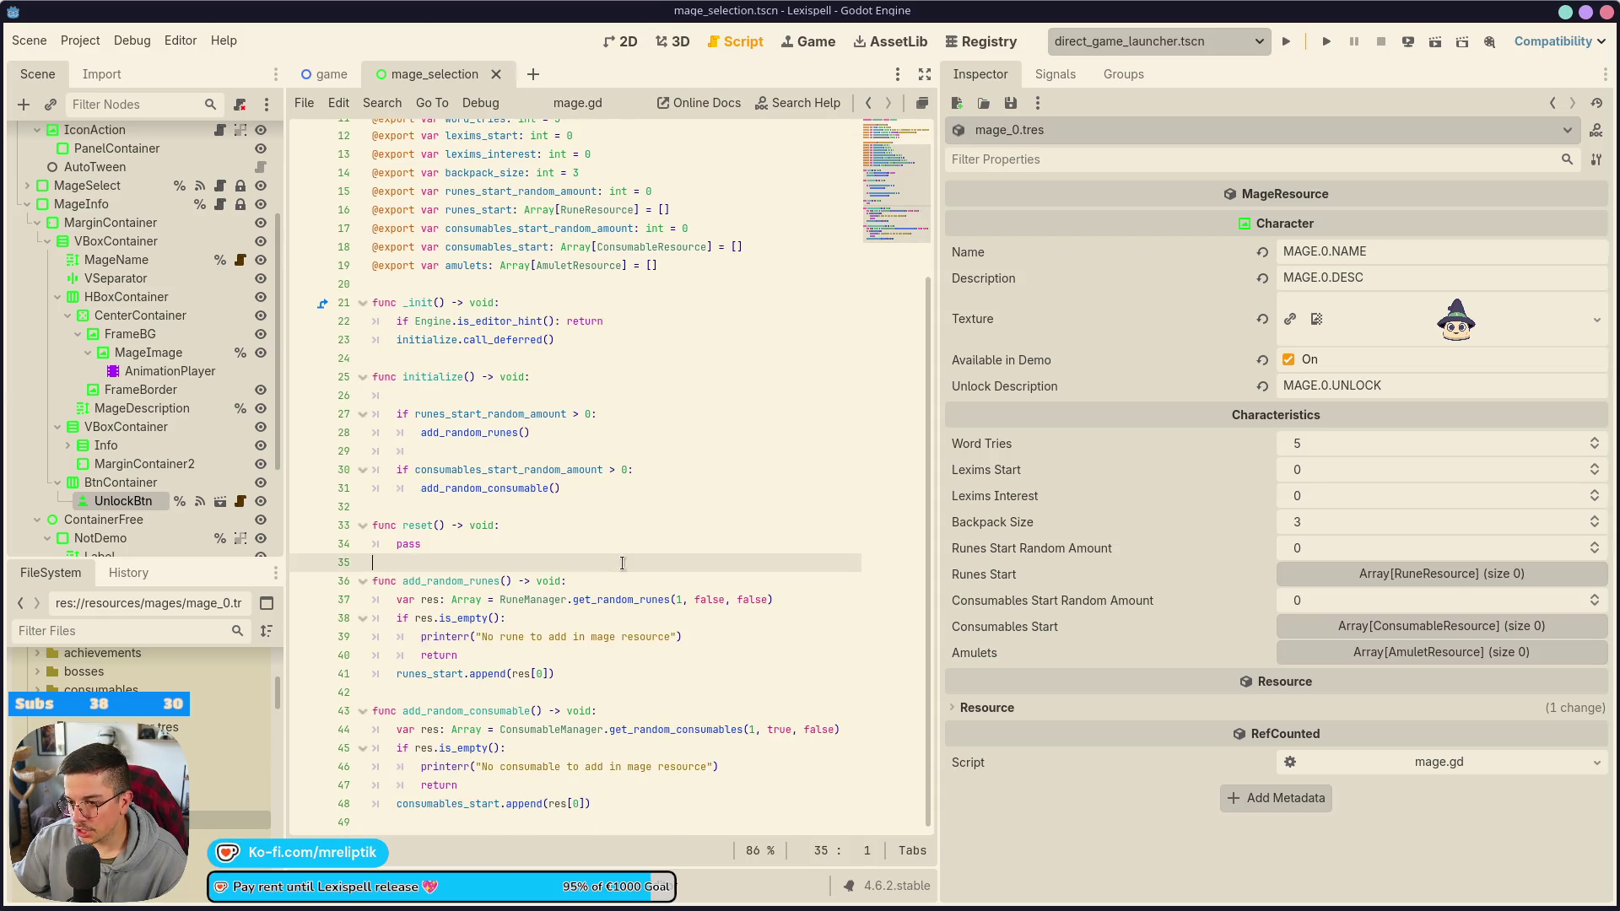
scroll(211, 355, "up", 4)
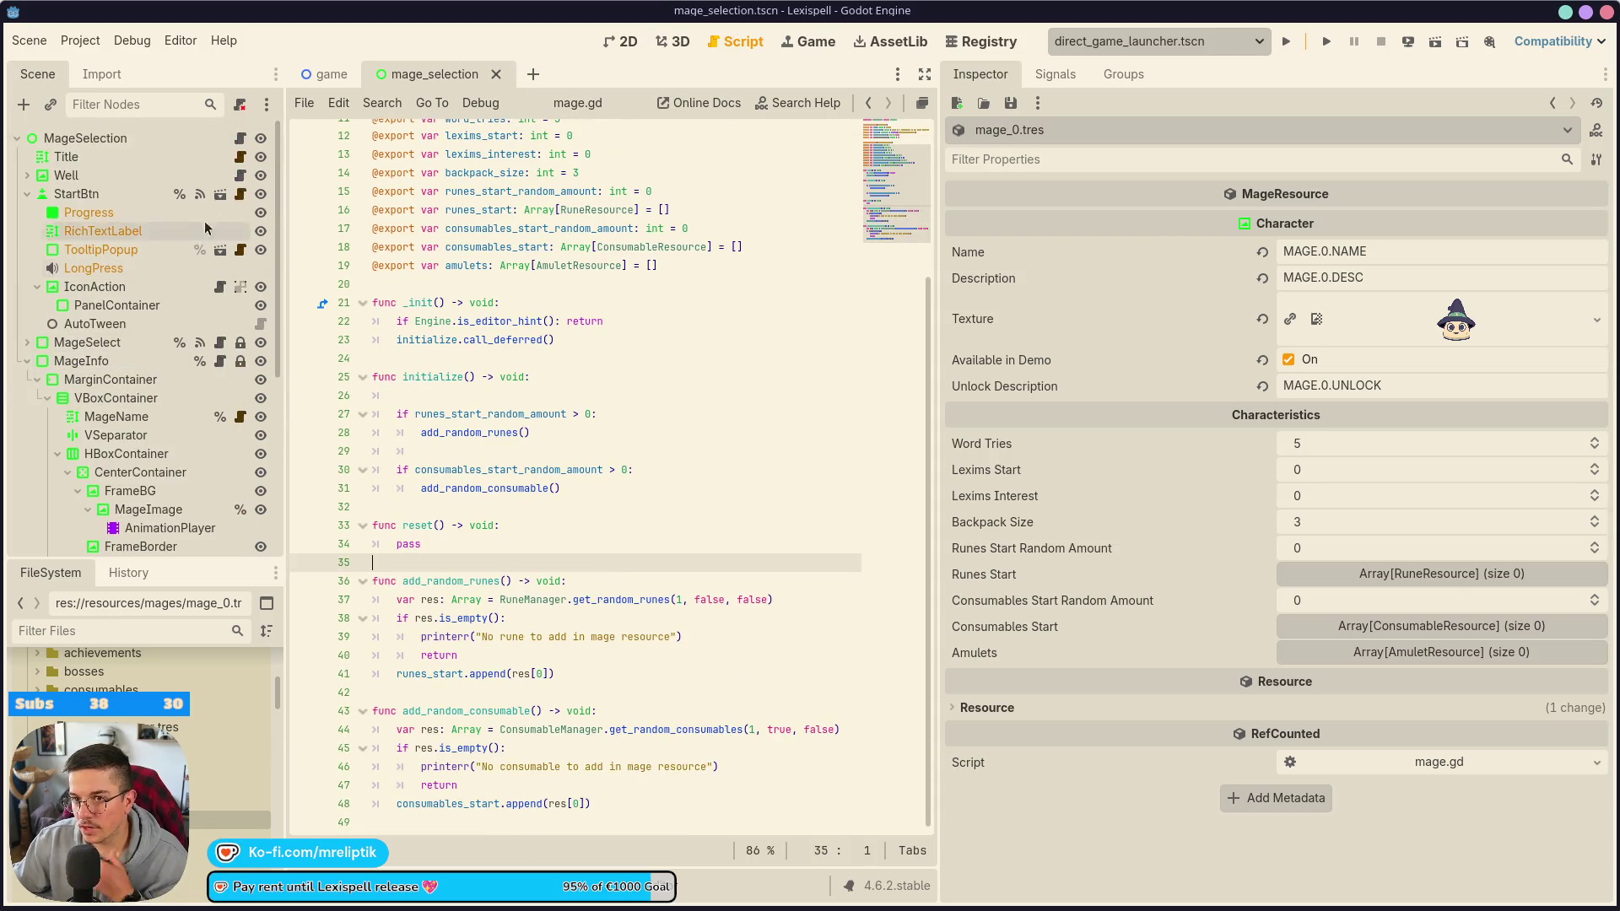
left_click(220, 361)
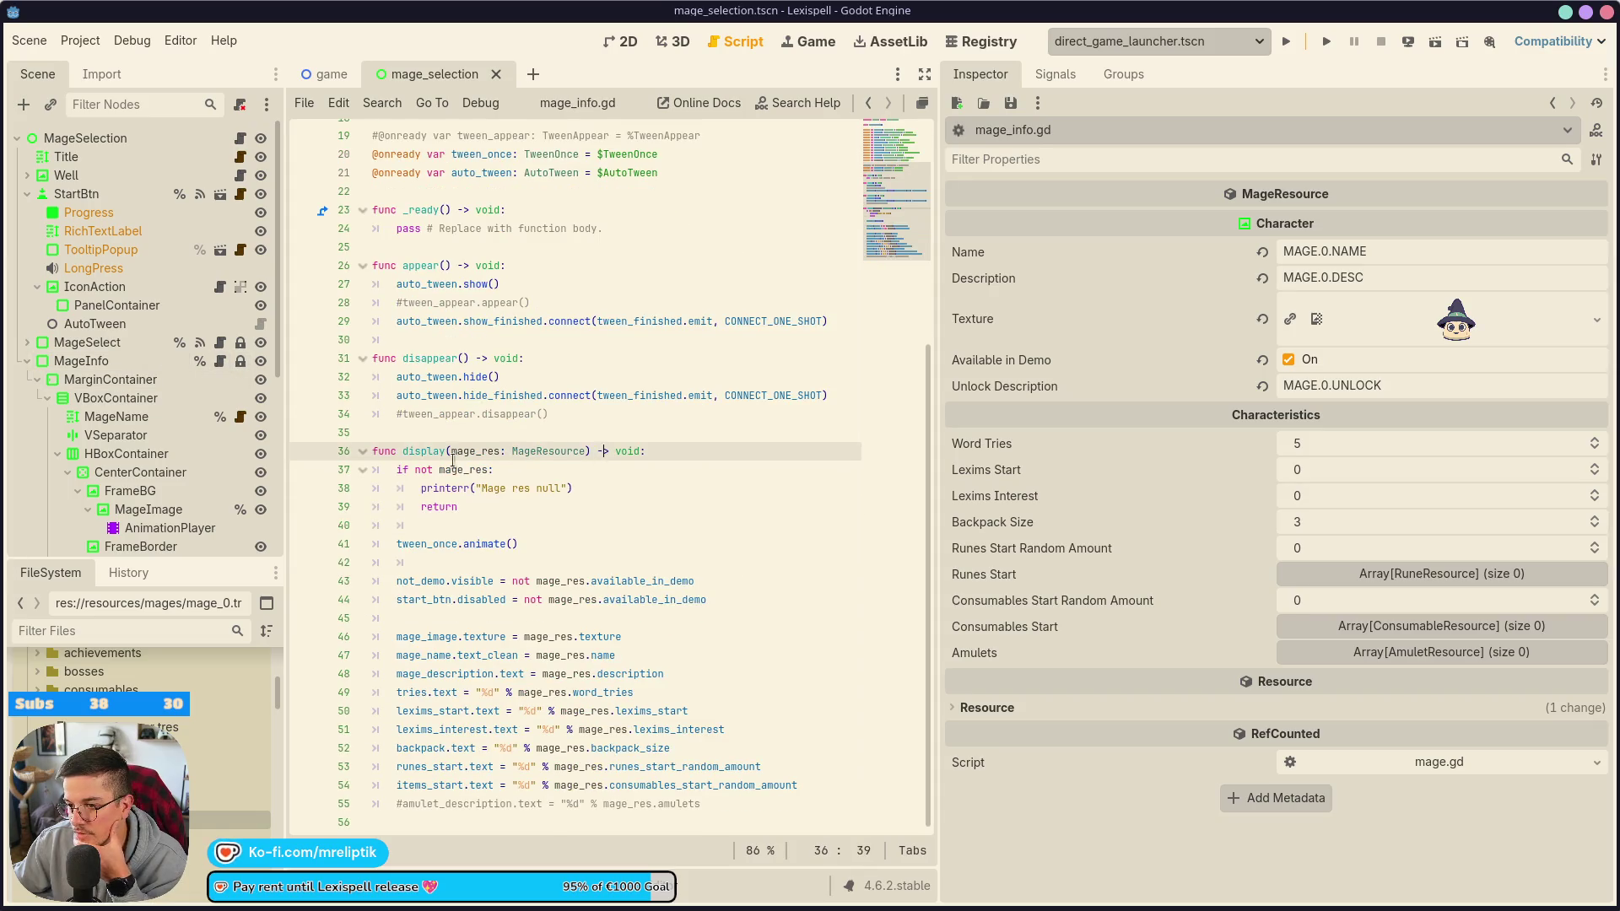
double_click(414, 451)
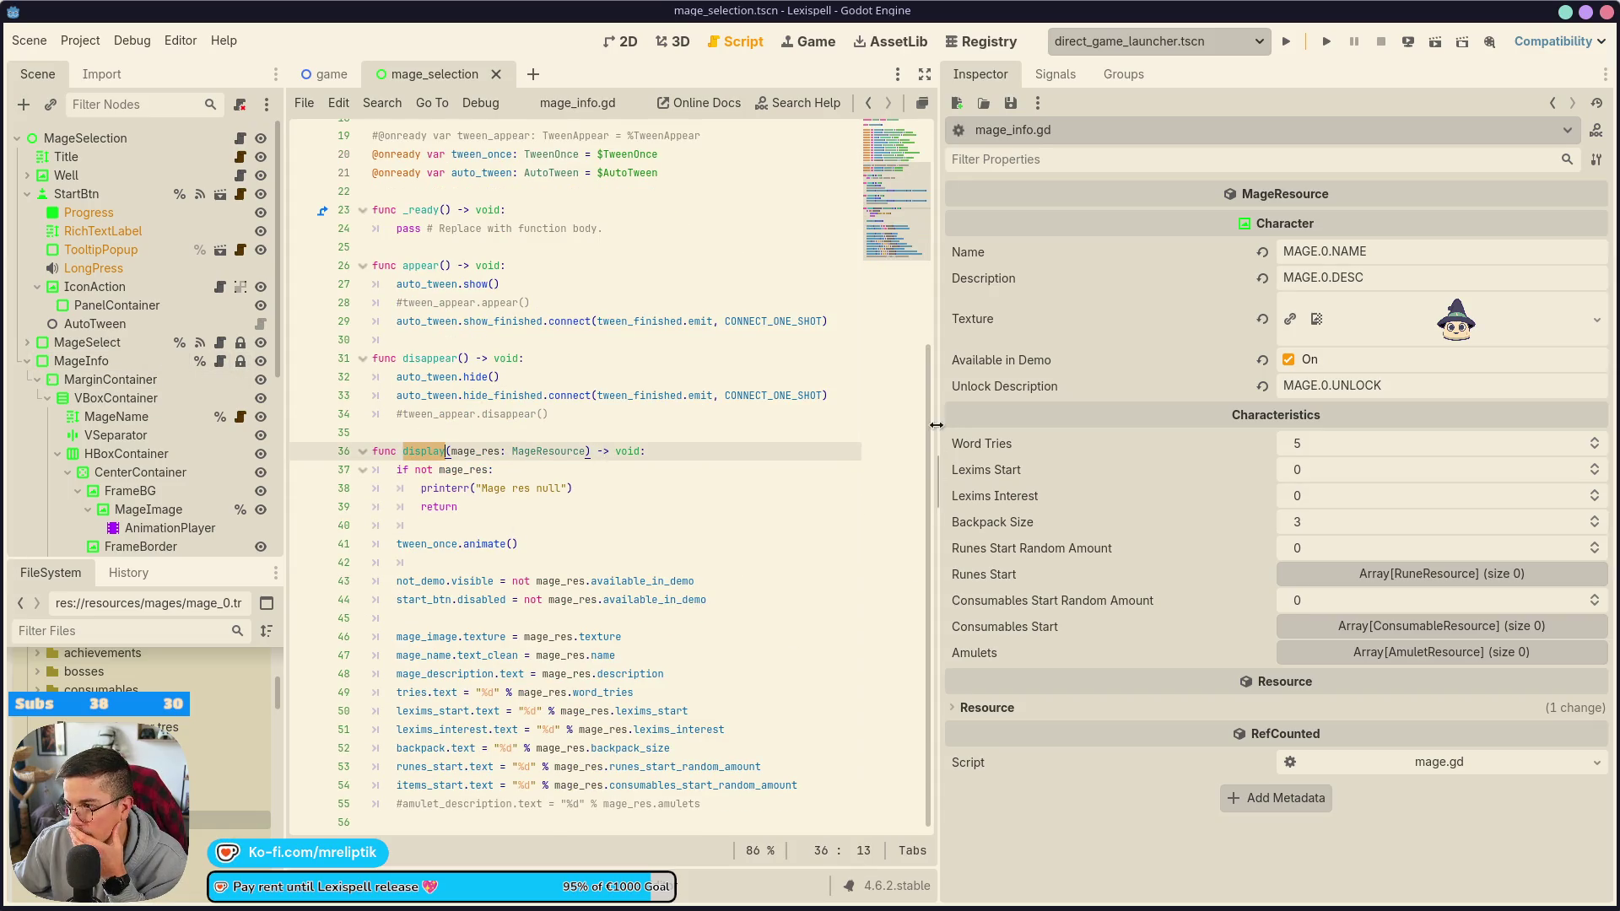
left_click_drag(938, 590, 1278, 591)
scroll(498, 363, "up", 5)
scroll(498, 363, "up", 1)
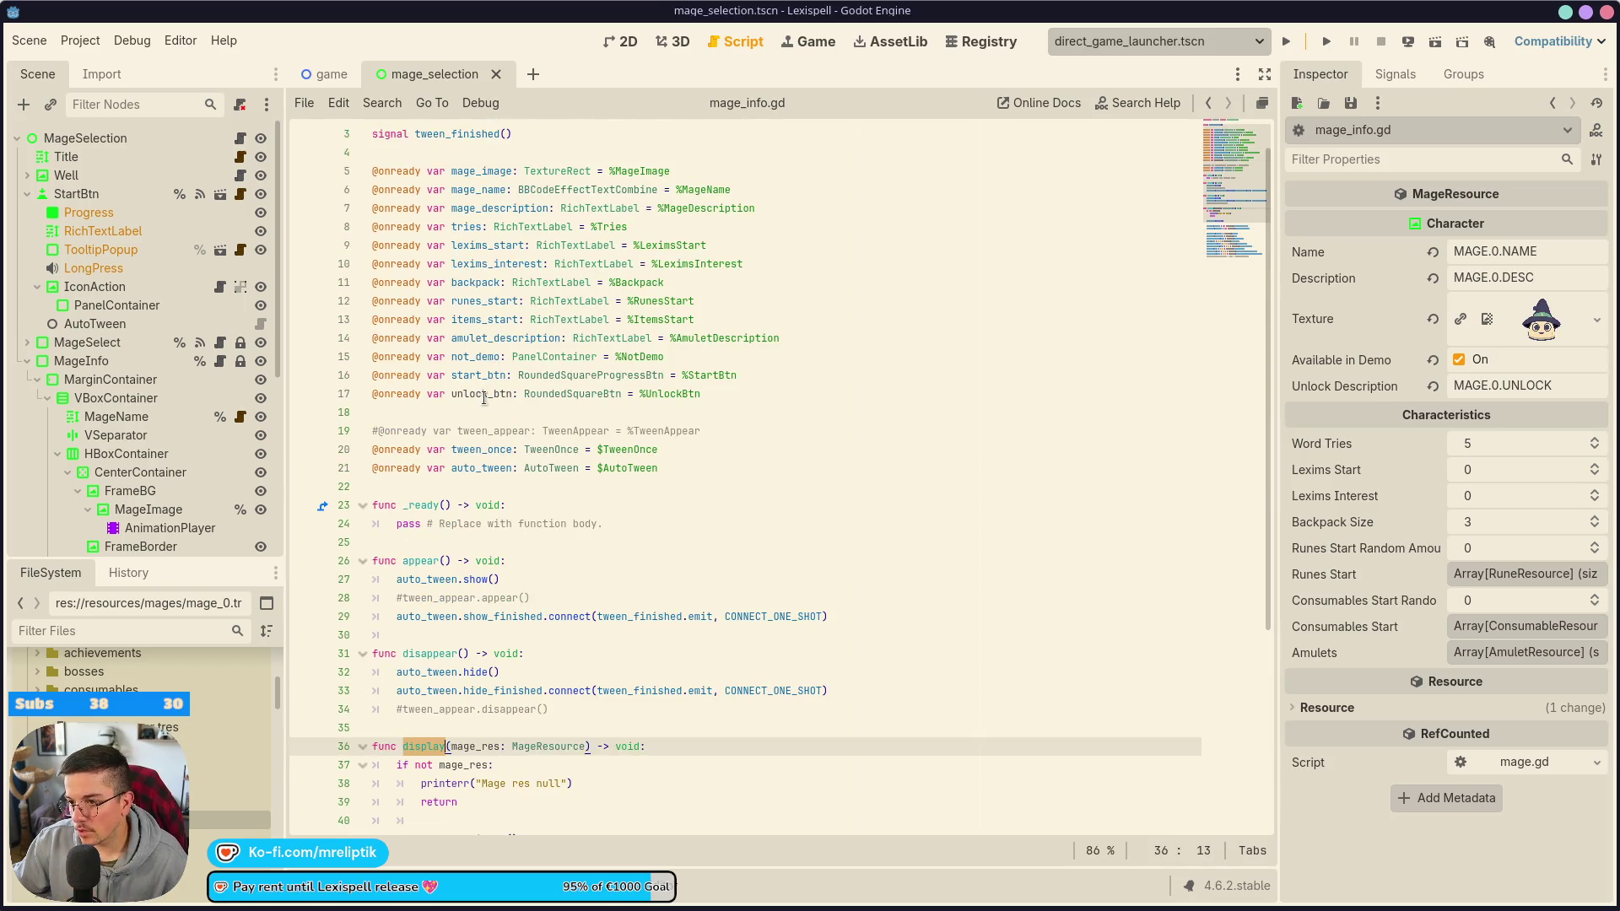
double_click(485, 395)
key("ctrl+c")
scroll(485, 397, "down", 5)
- Add unlock_btn.text = "%s" % mage_res.unlock_description to display() and save
left_click(873, 783)
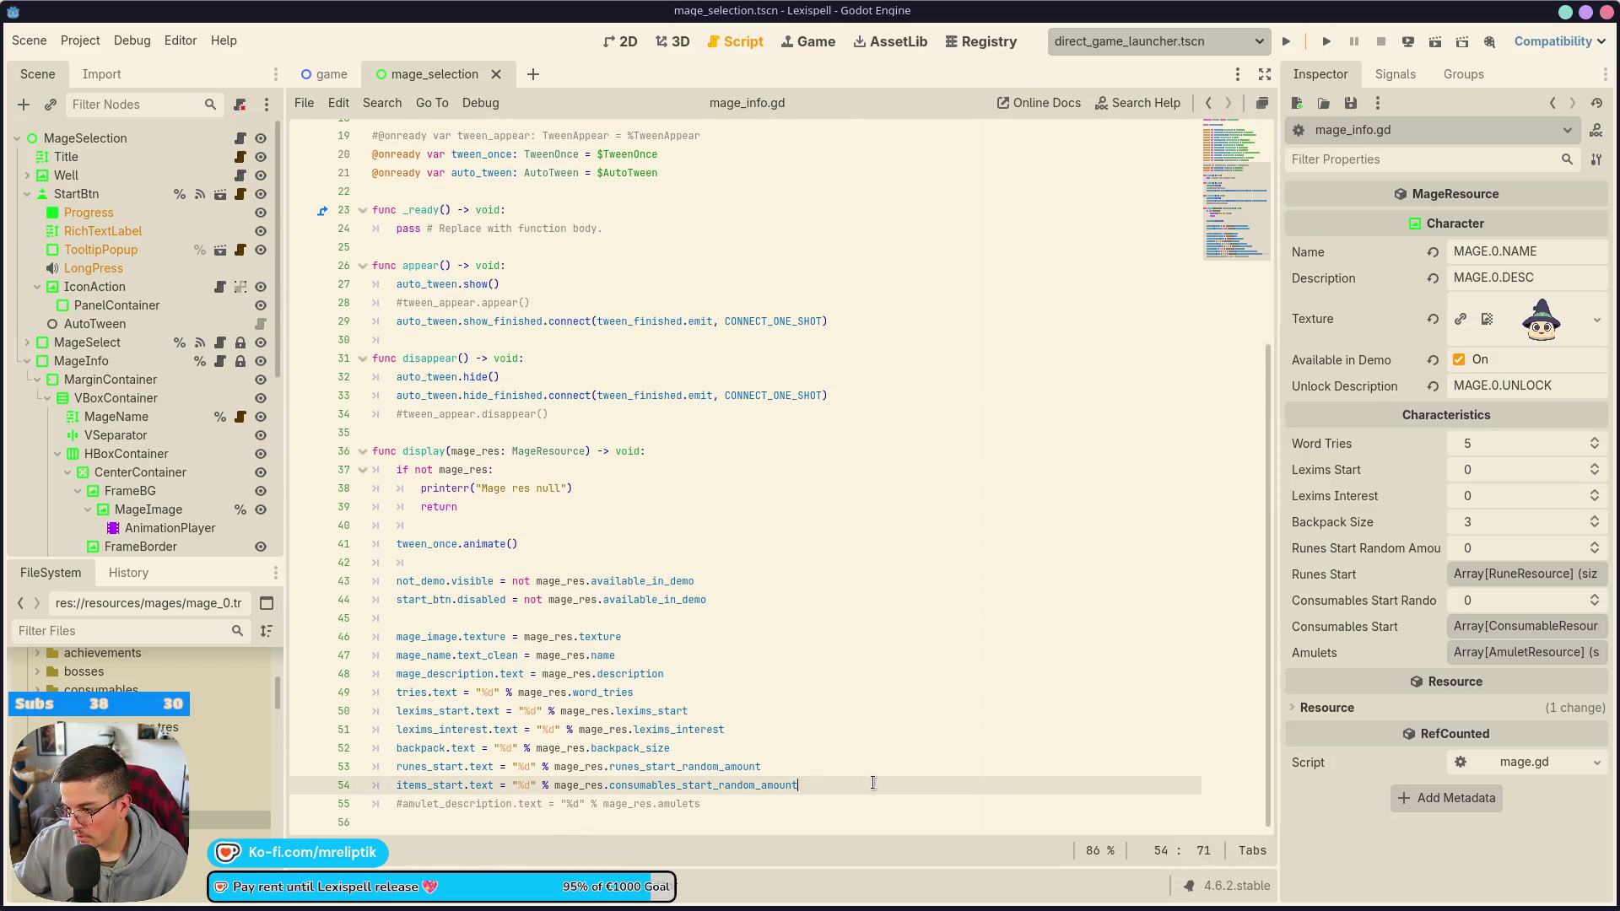
key("Return")
key("ctrl+v")
type(".text = \"%s\" % ma")
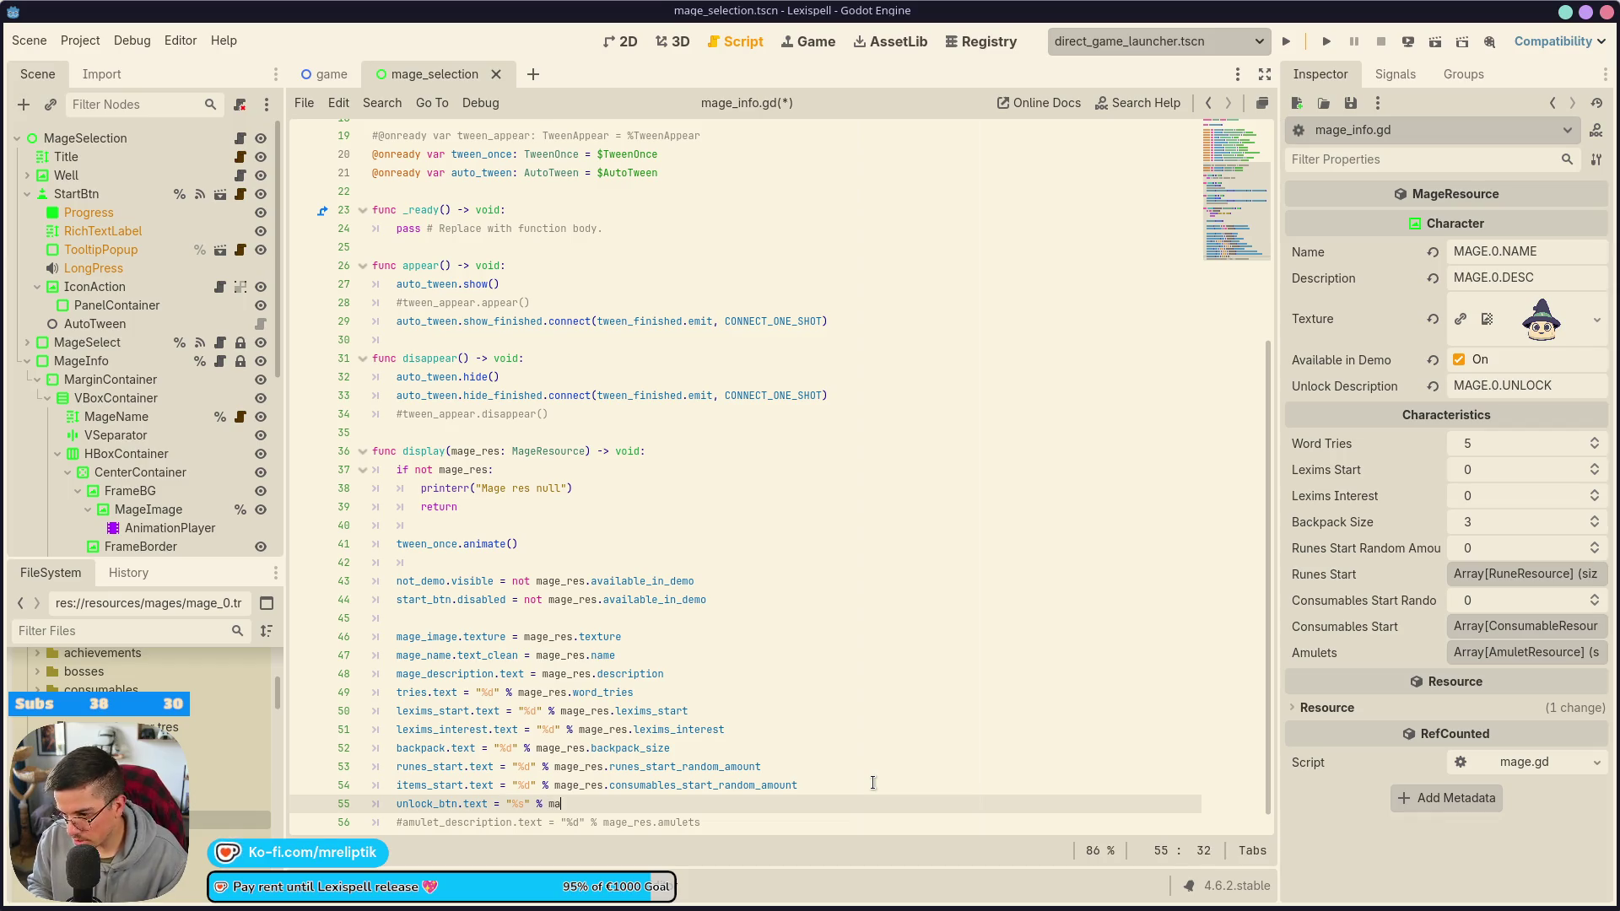
type("ge_res.")
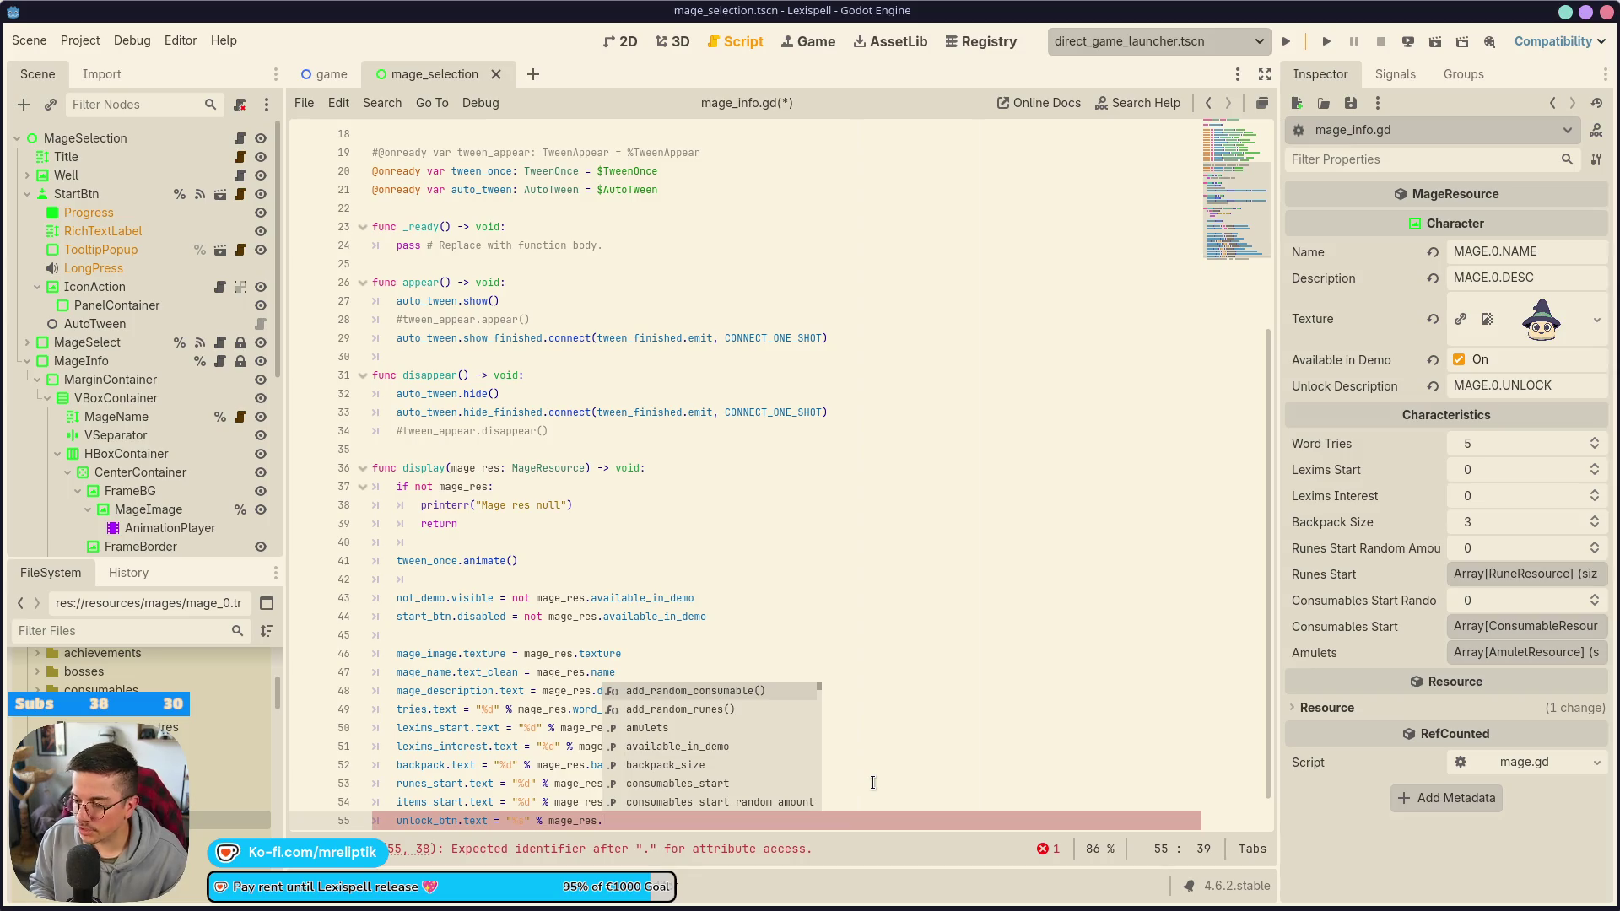
type("unlock_description")
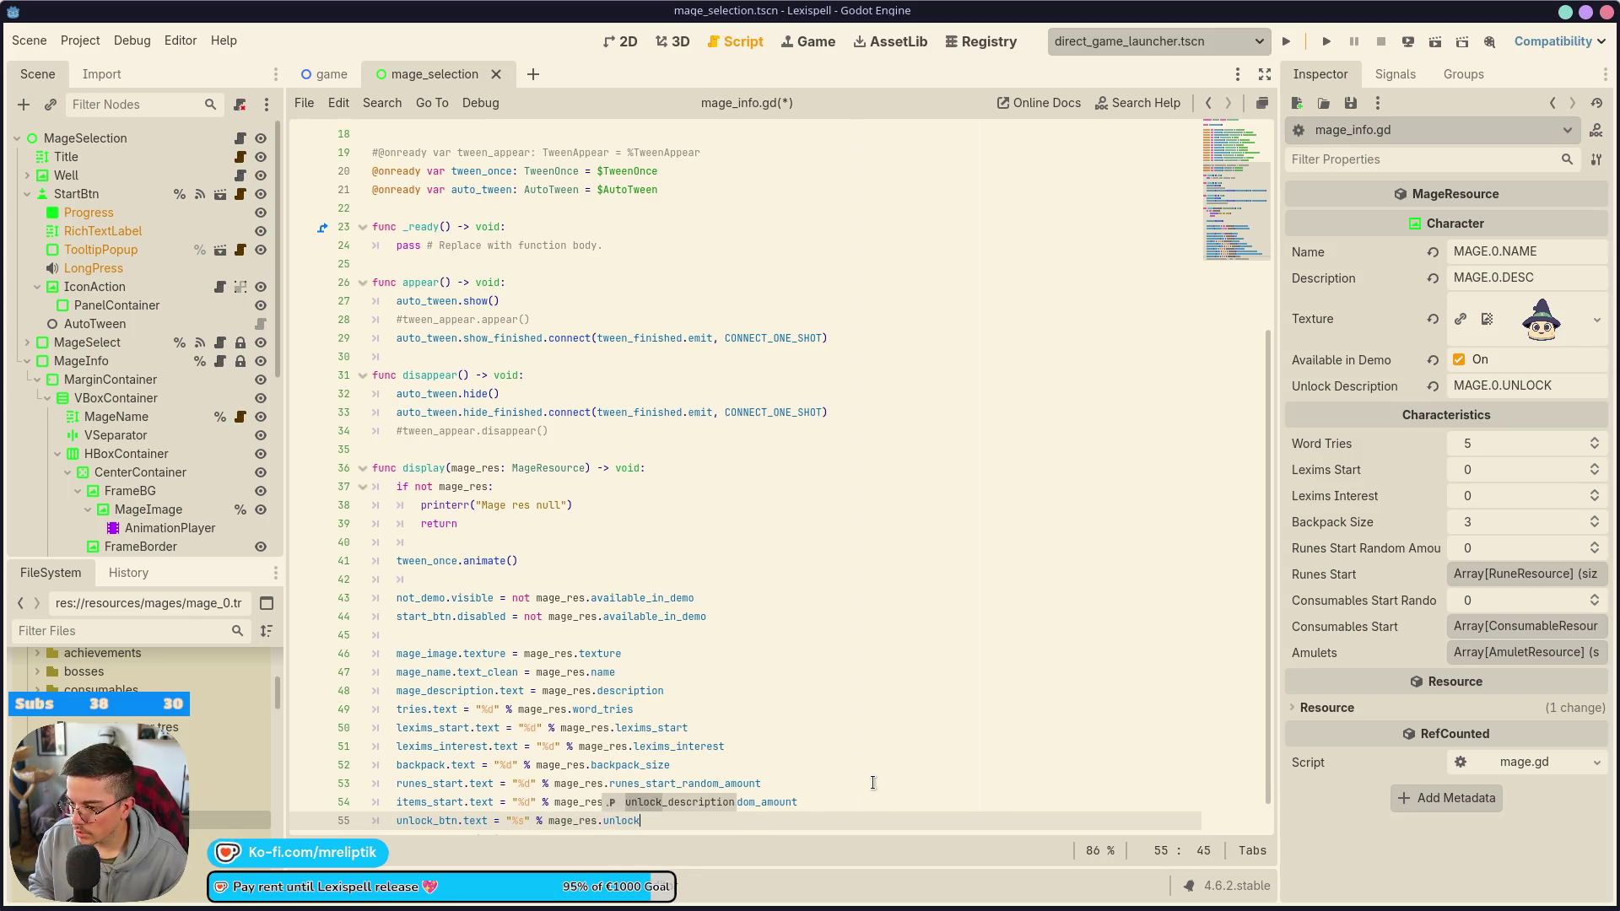
key("ctrl+s")
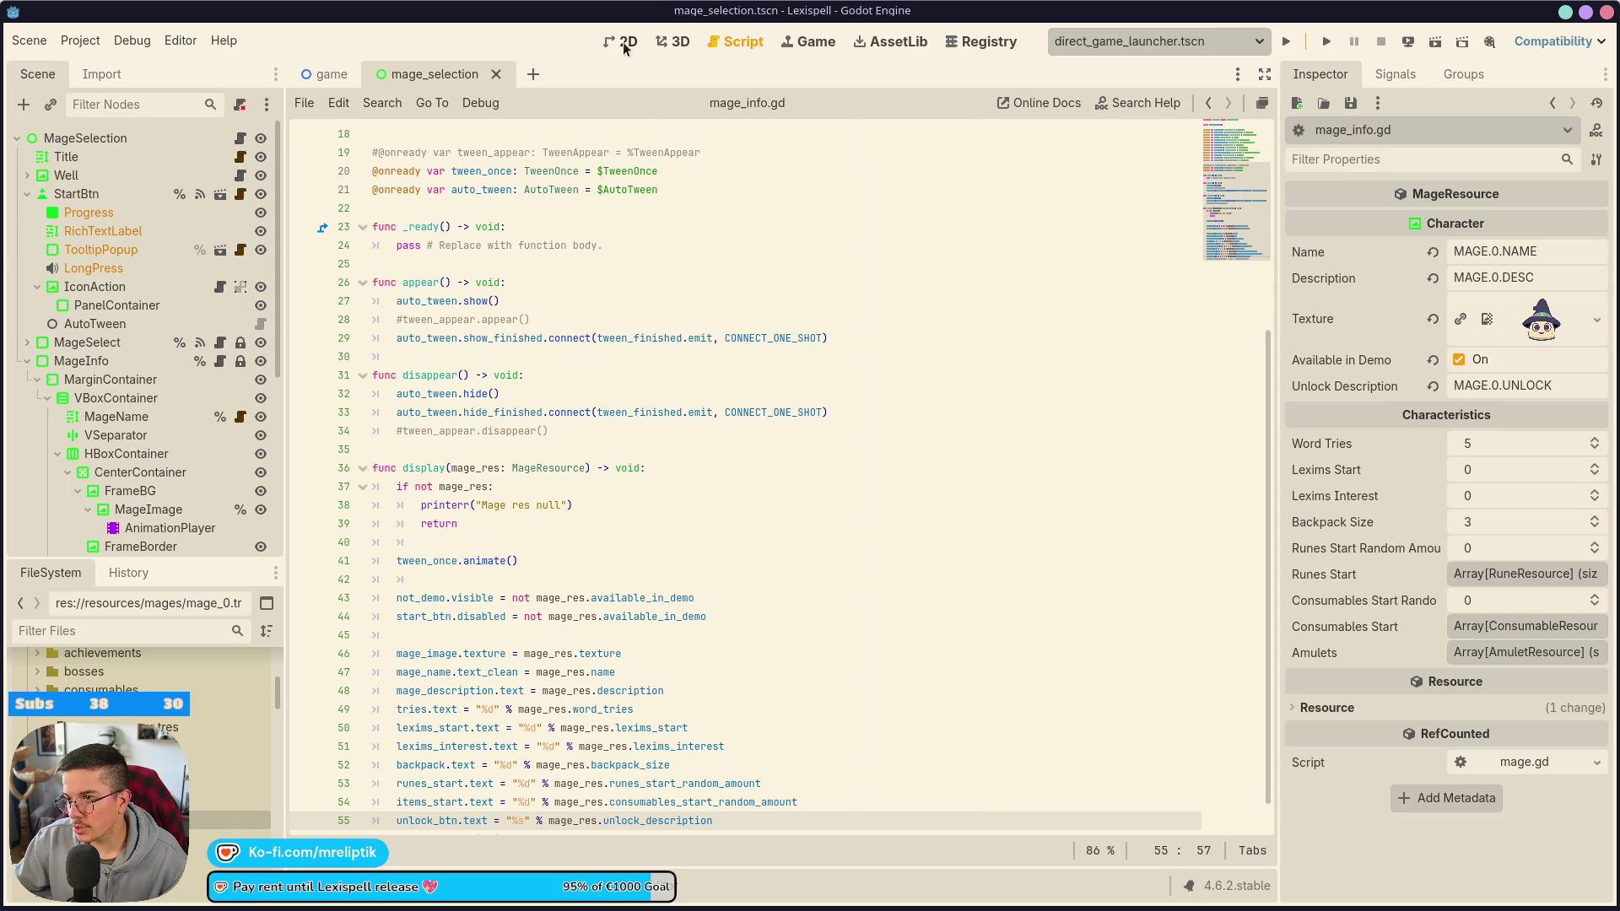
left_click(625, 42)
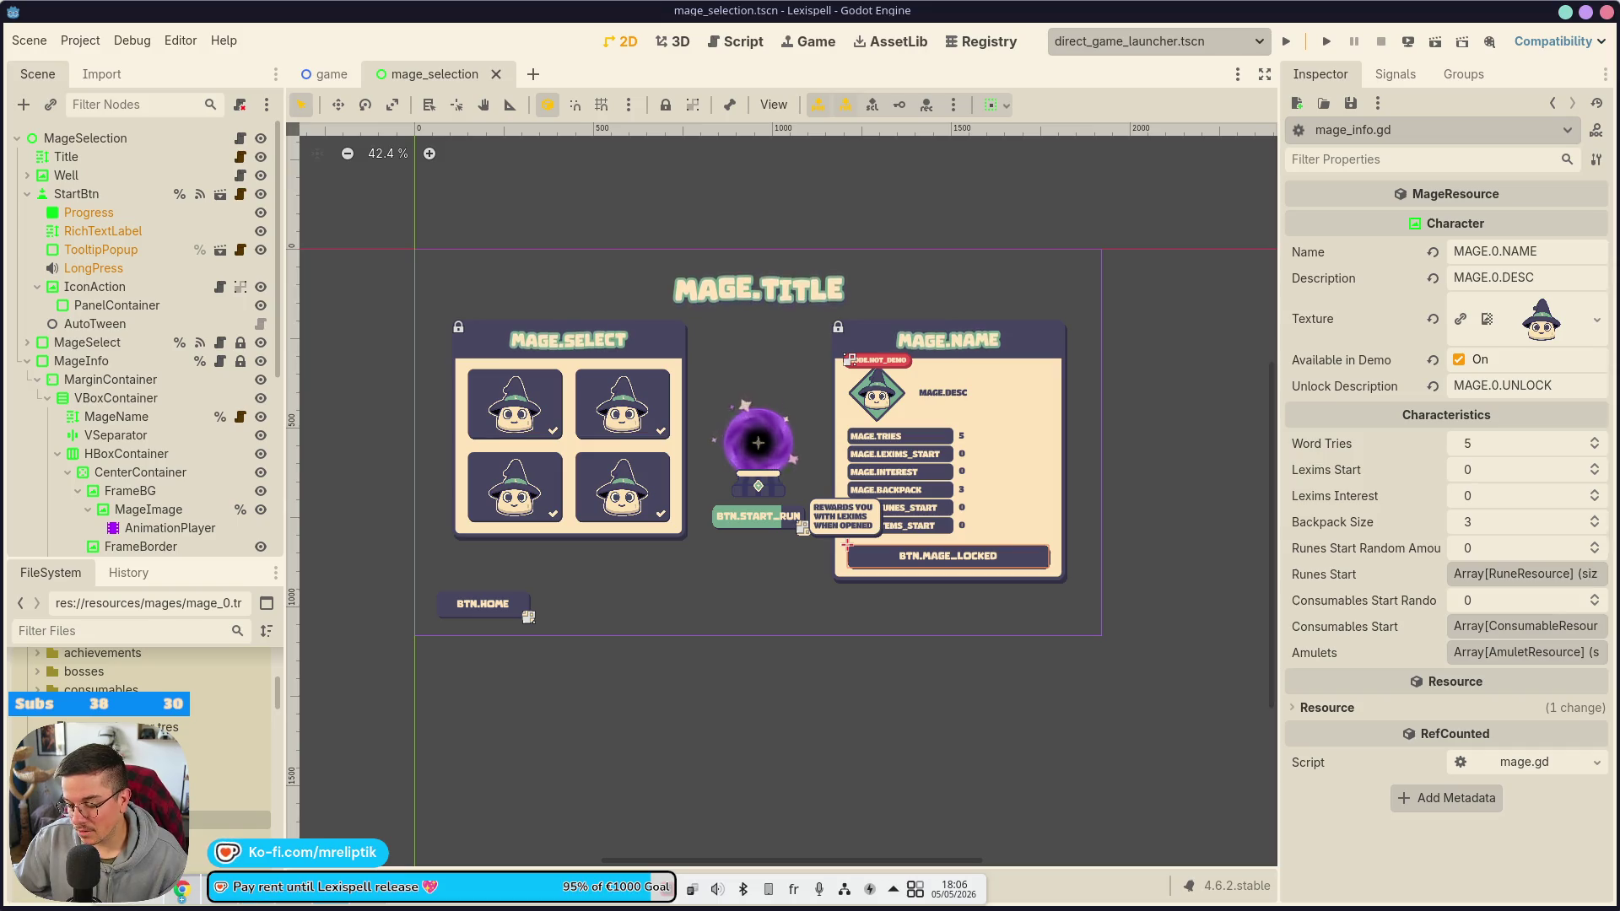
key("alt+Tab")
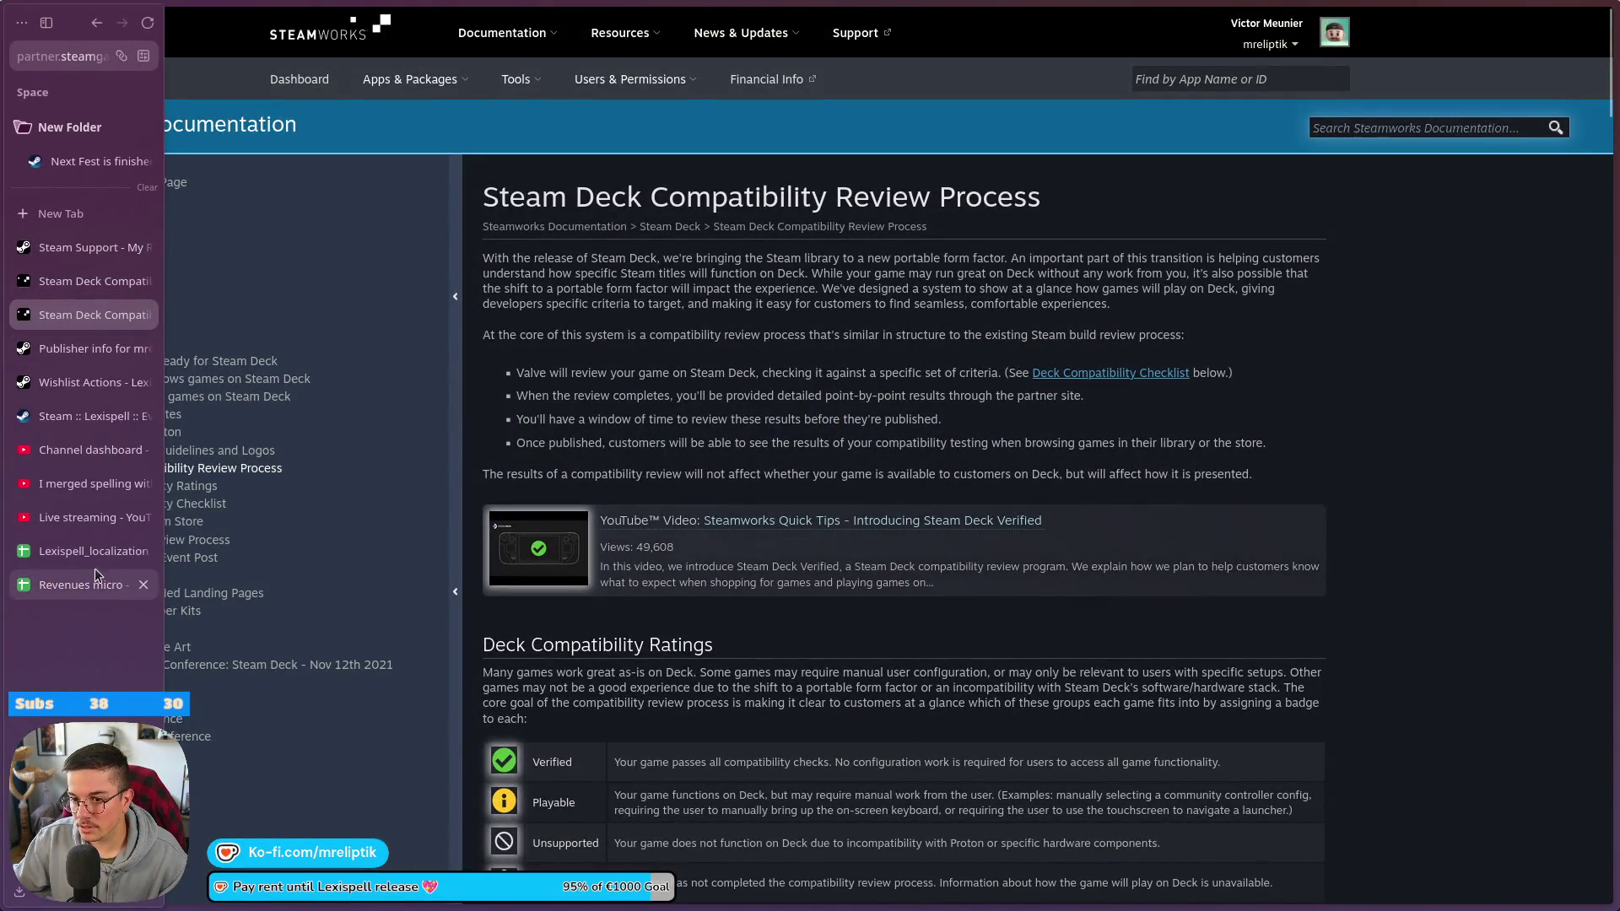
- Search the Lexispell_localization sheet for 'mage' to find the MAGE key block
left_click(84, 582)
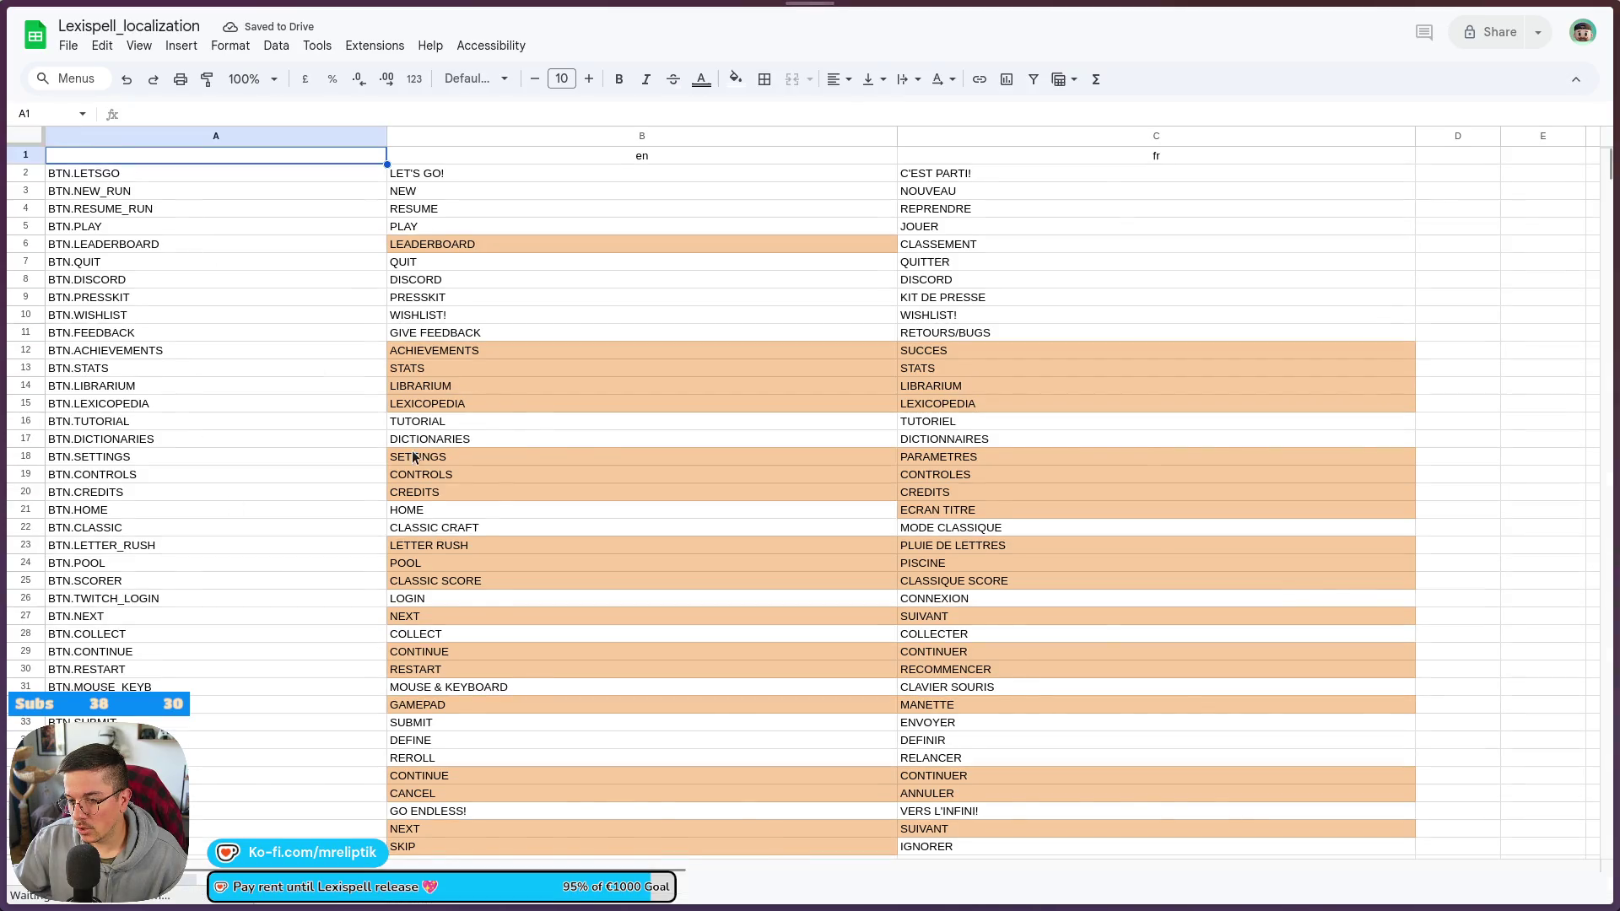
scroll(253, 490, "down", 15)
scroll(250, 478, "down", 20)
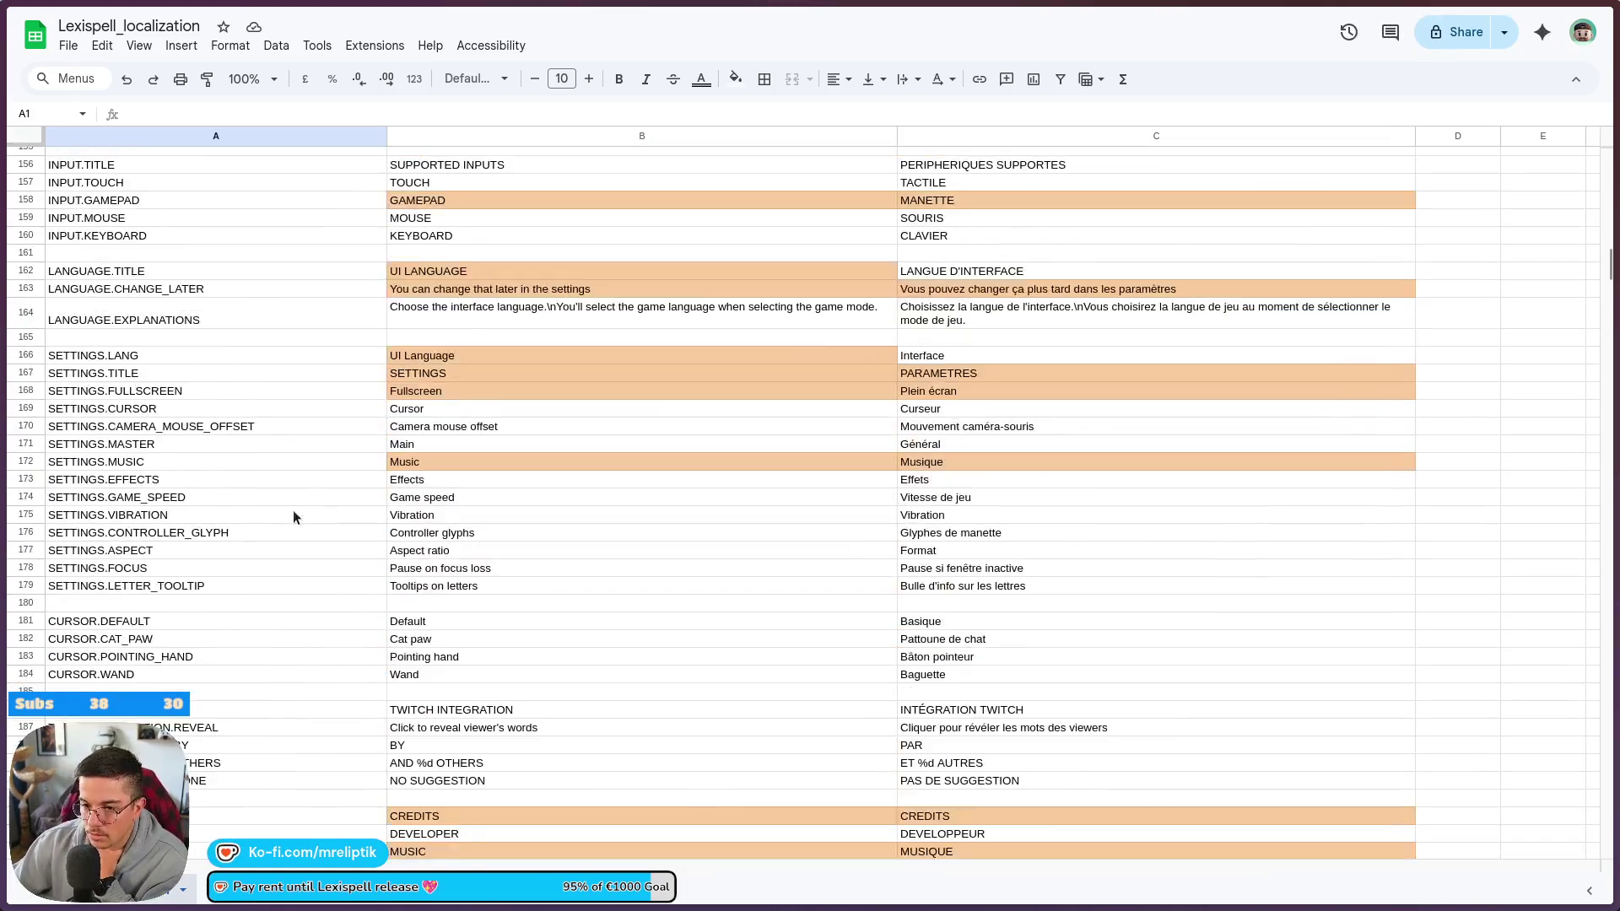
scroll(292, 516, "down", 8)
left_click(292, 520)
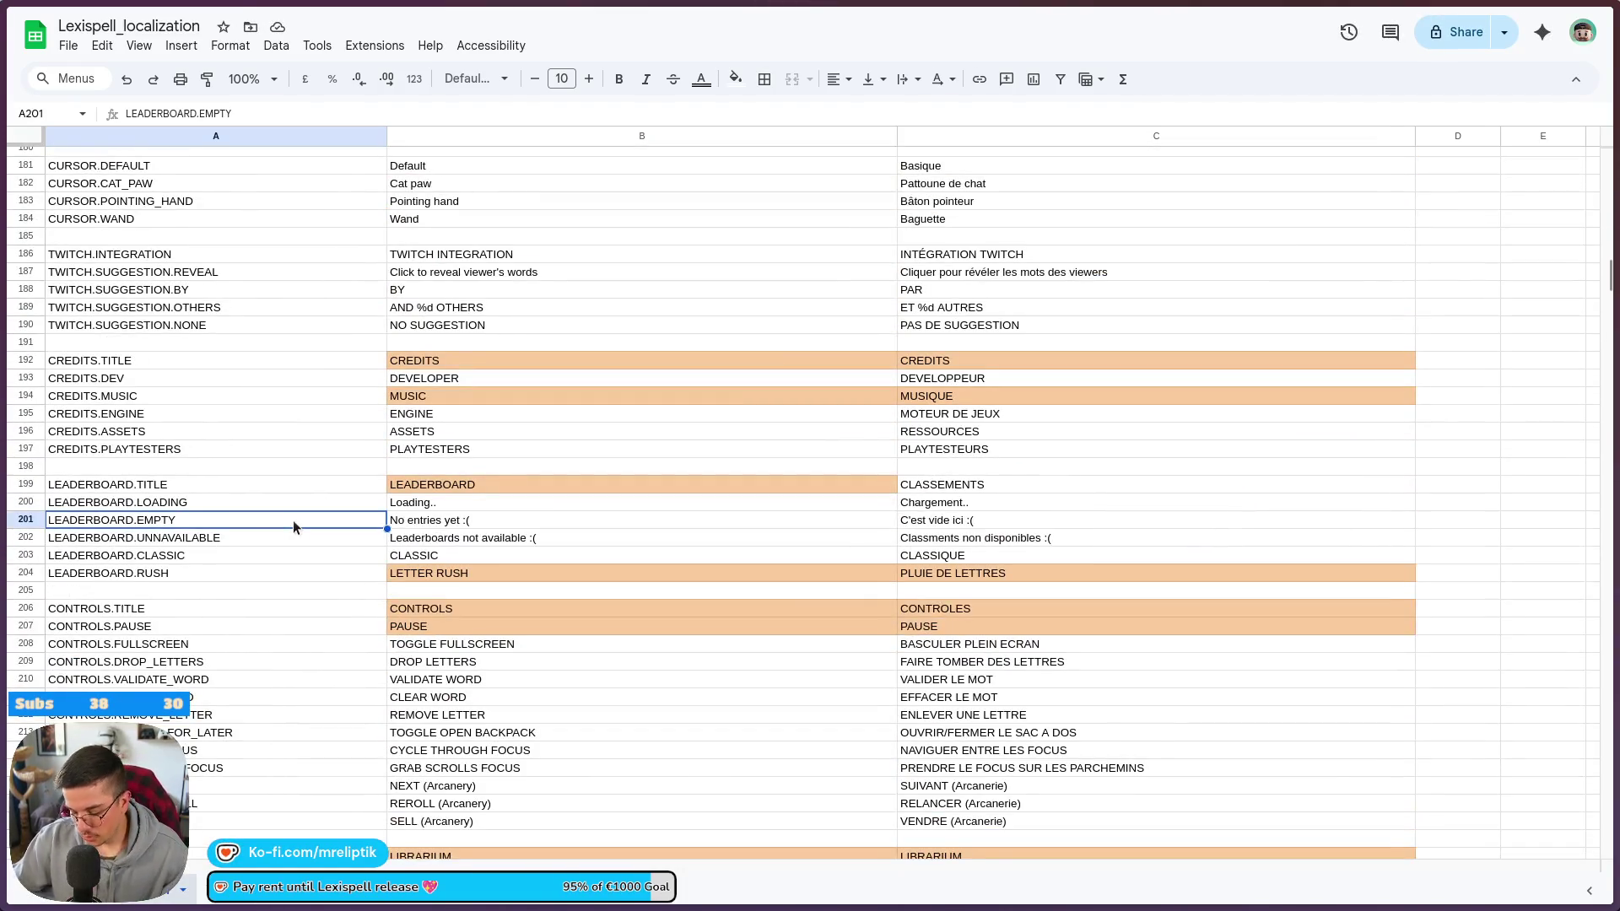
key("ctrl+f")
type("mage")
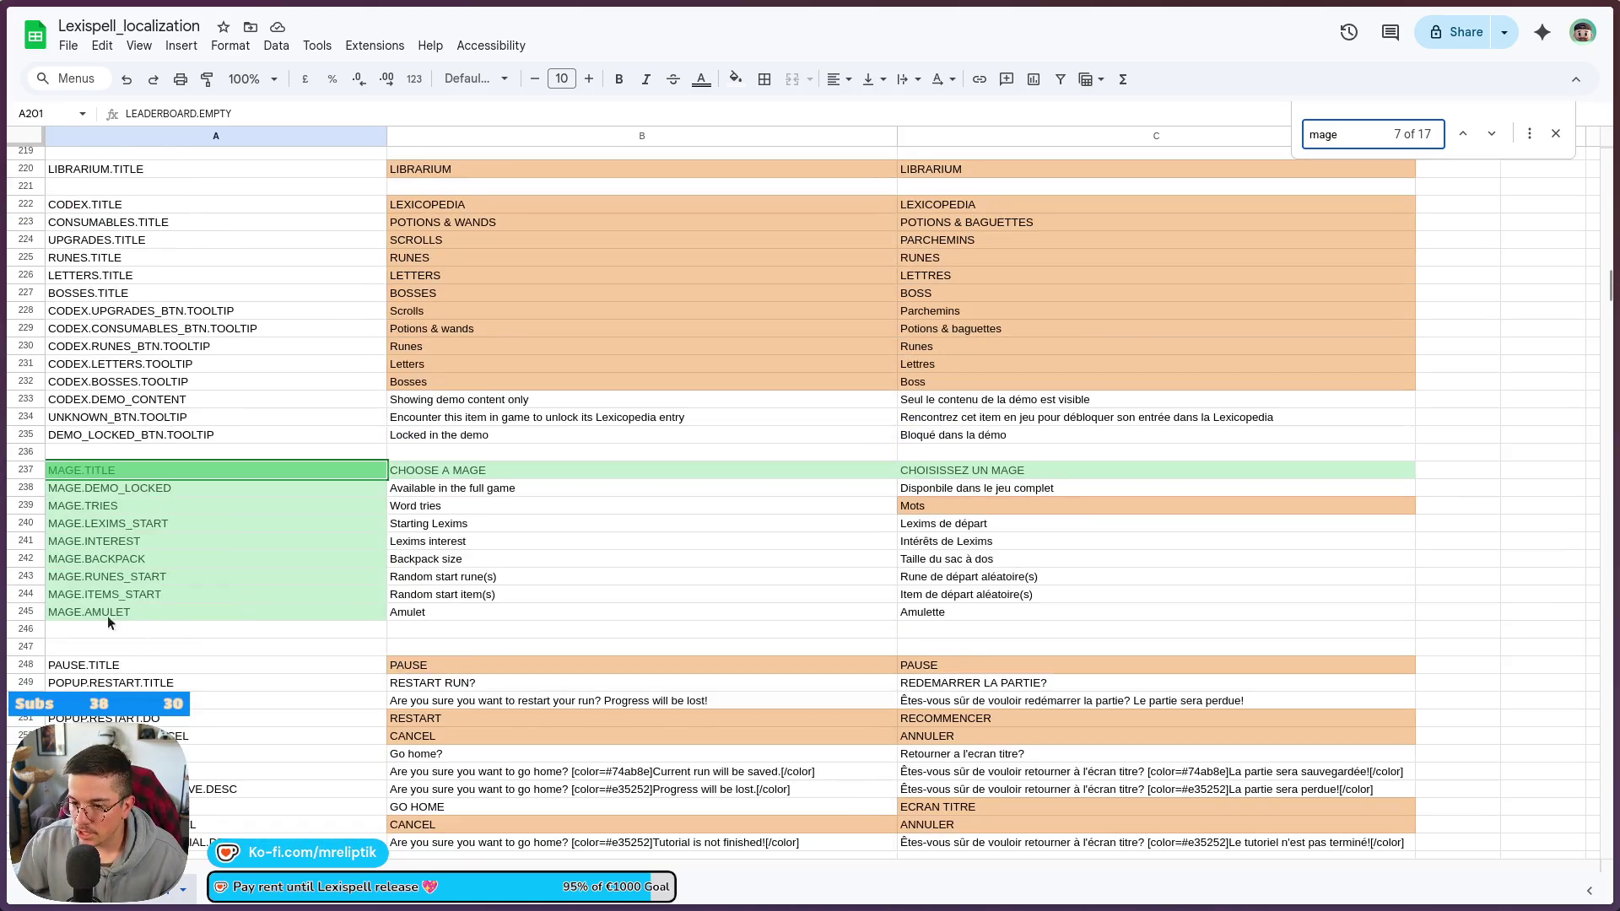
- Insert three blank rows after MAGE.AMULET
right_click(100, 625)
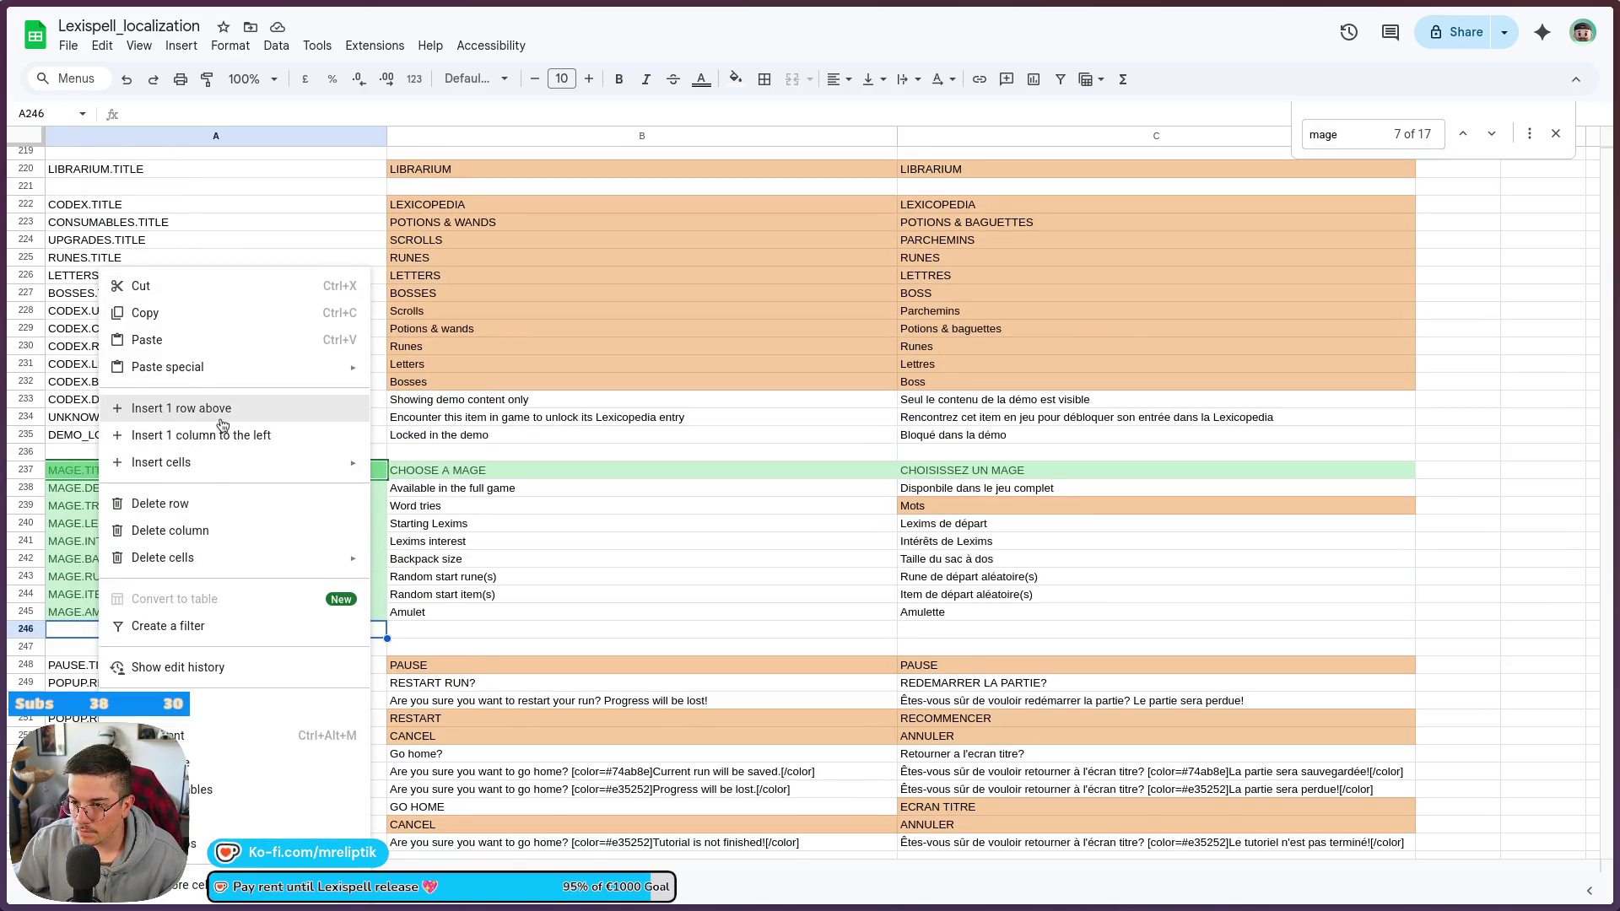
left_click(194, 408)
right_click(77, 641)
left_click(67, 646)
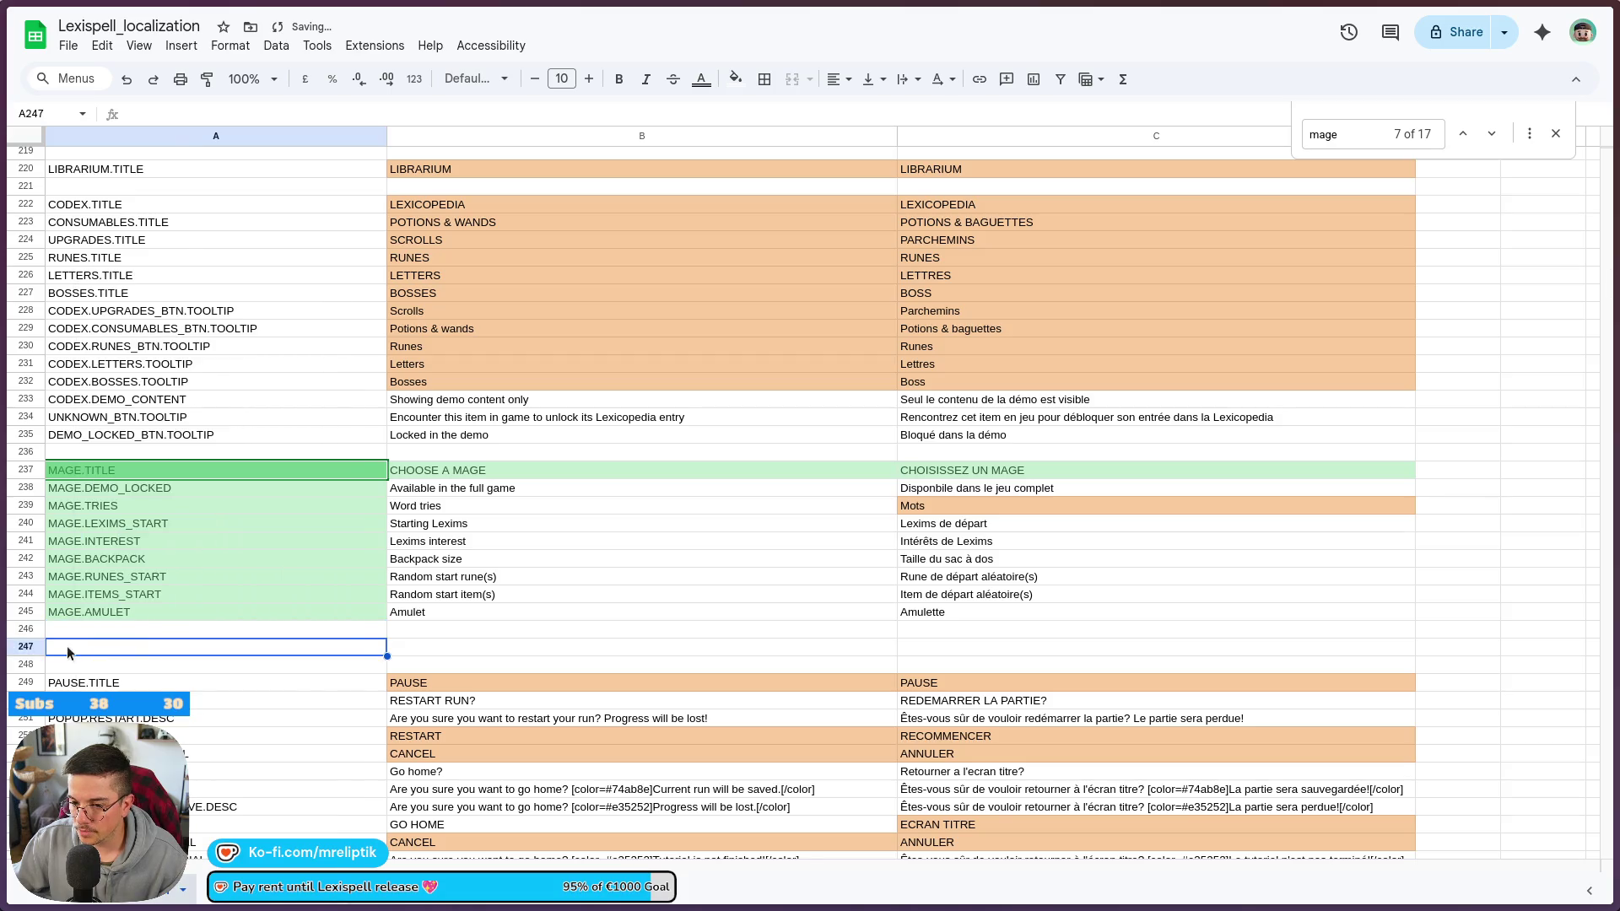
right_click(78, 647)
left_click(168, 151)
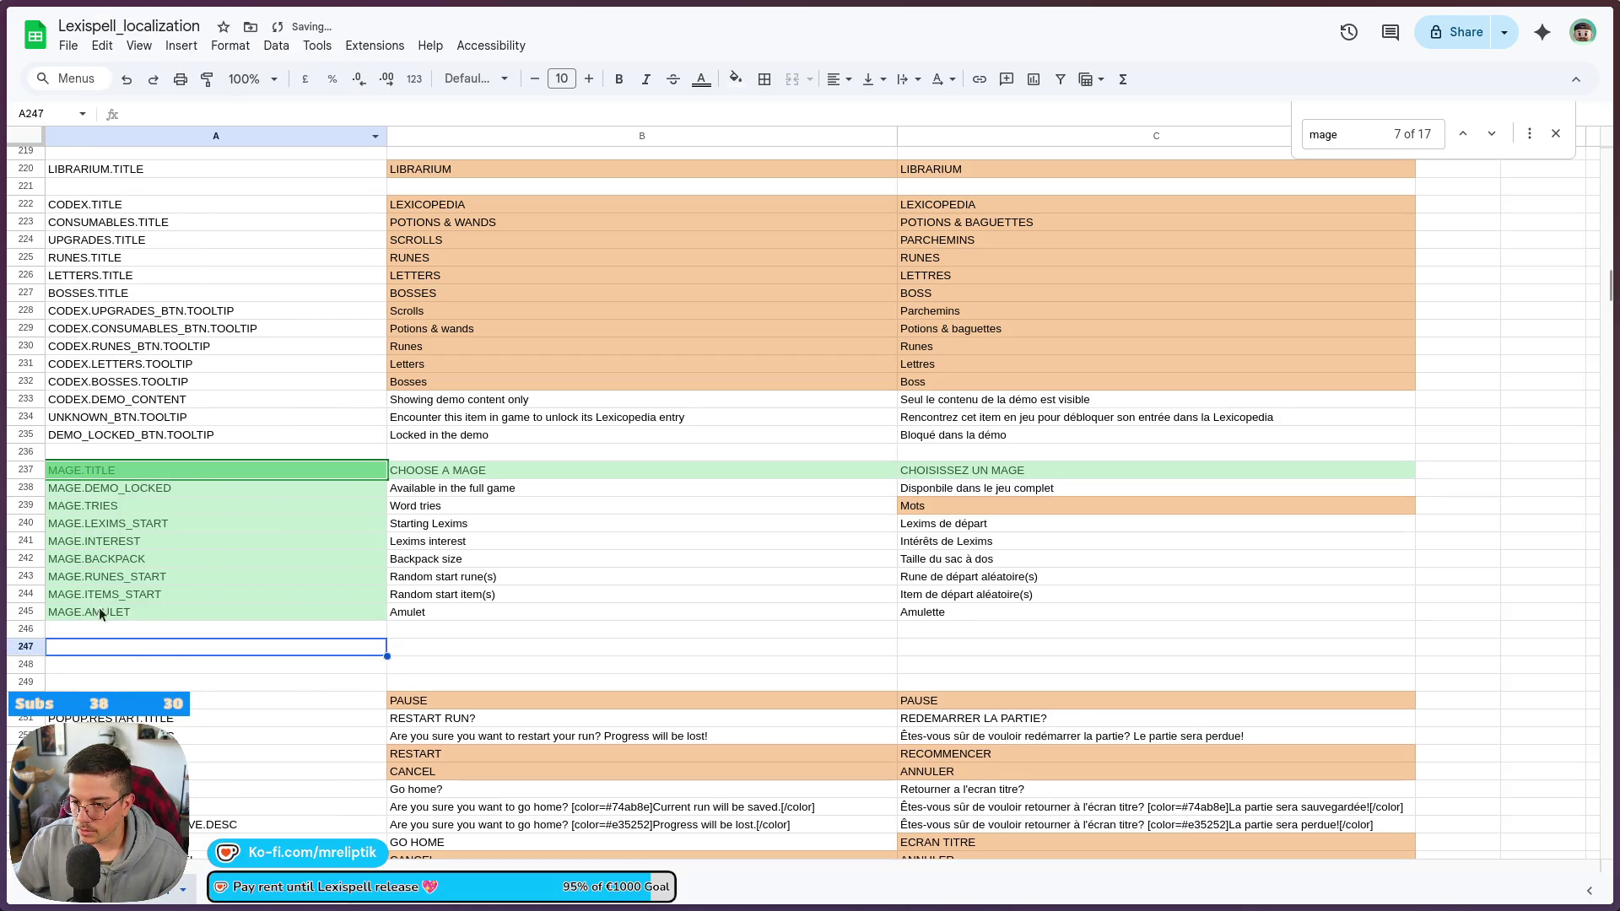
right_click(87, 652)
left_click(169, 153)
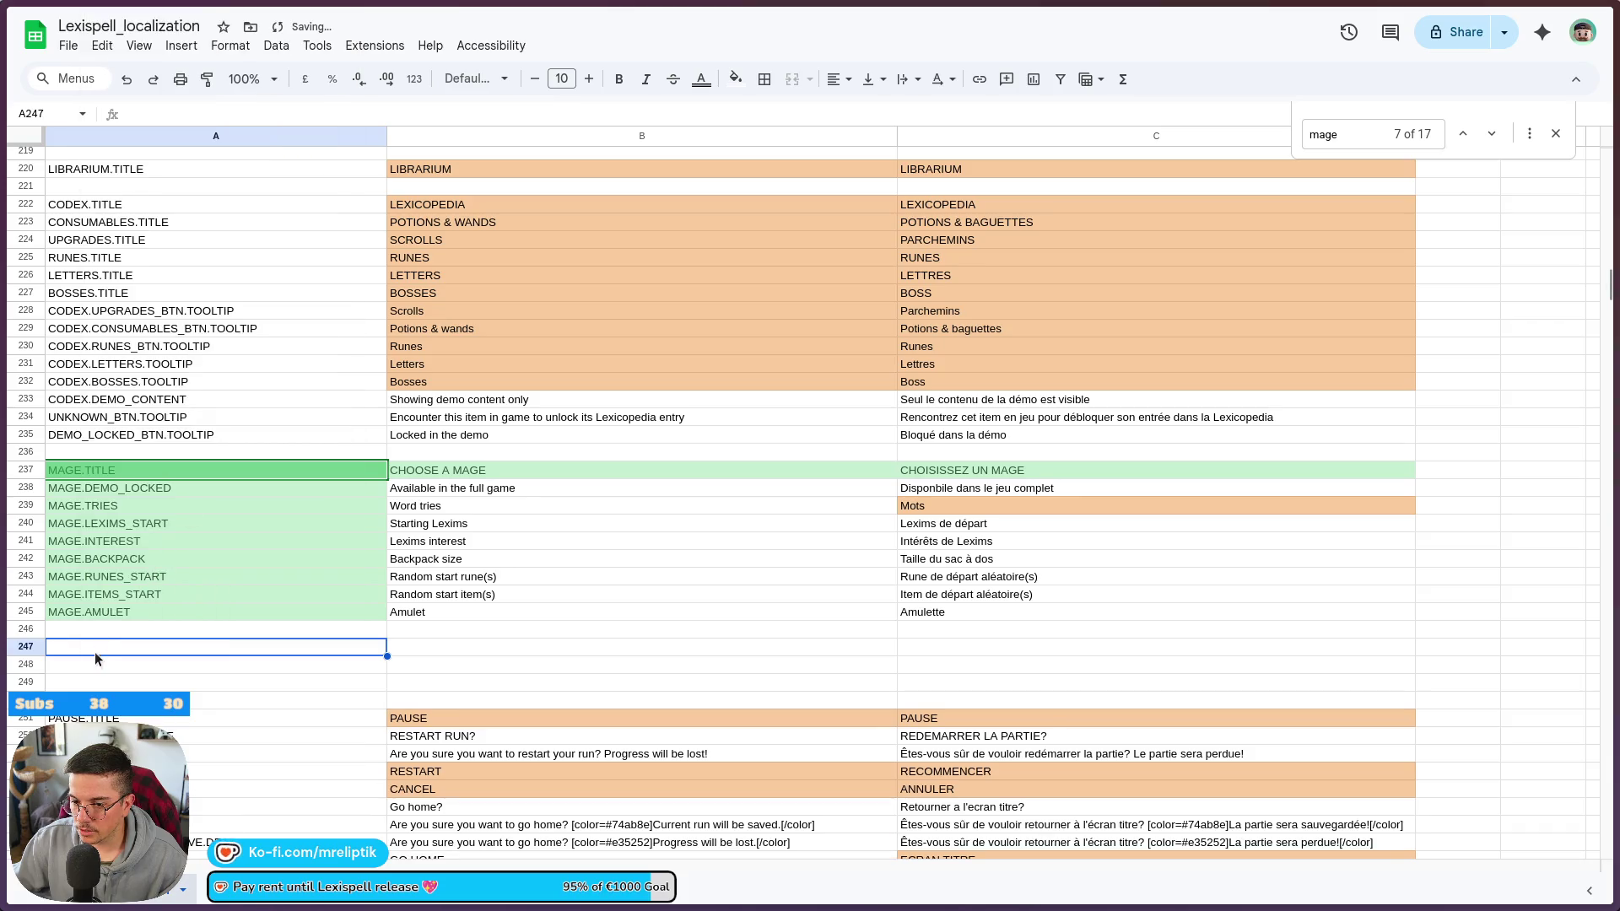
- Enter MAGE.0.NAME into all three new rows
type("MAGE")
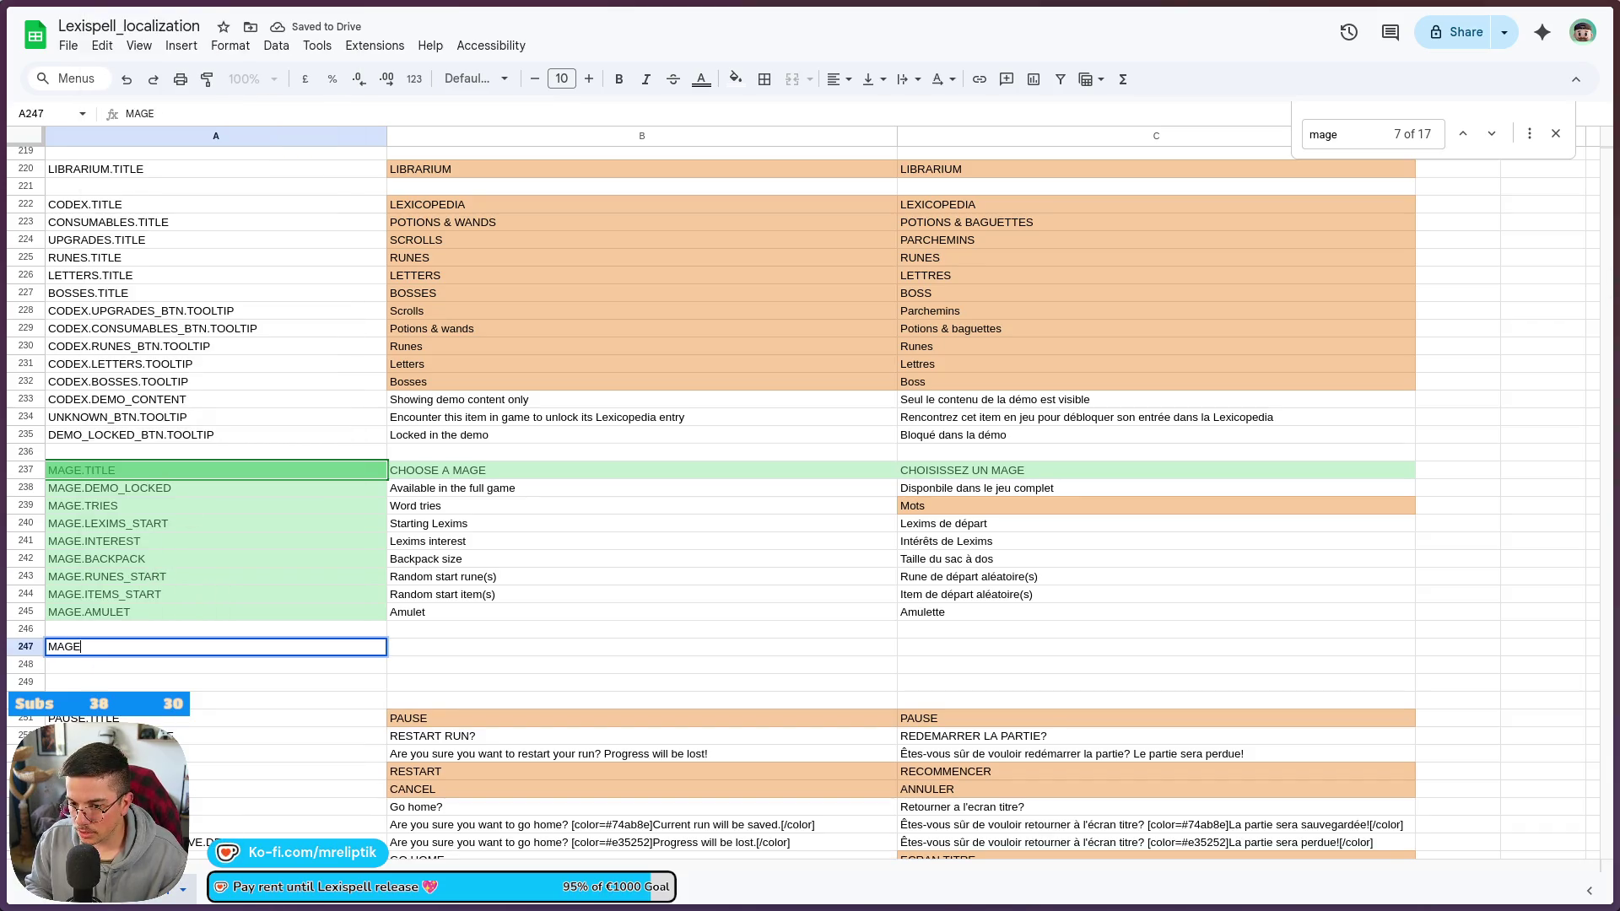
type(".0.")
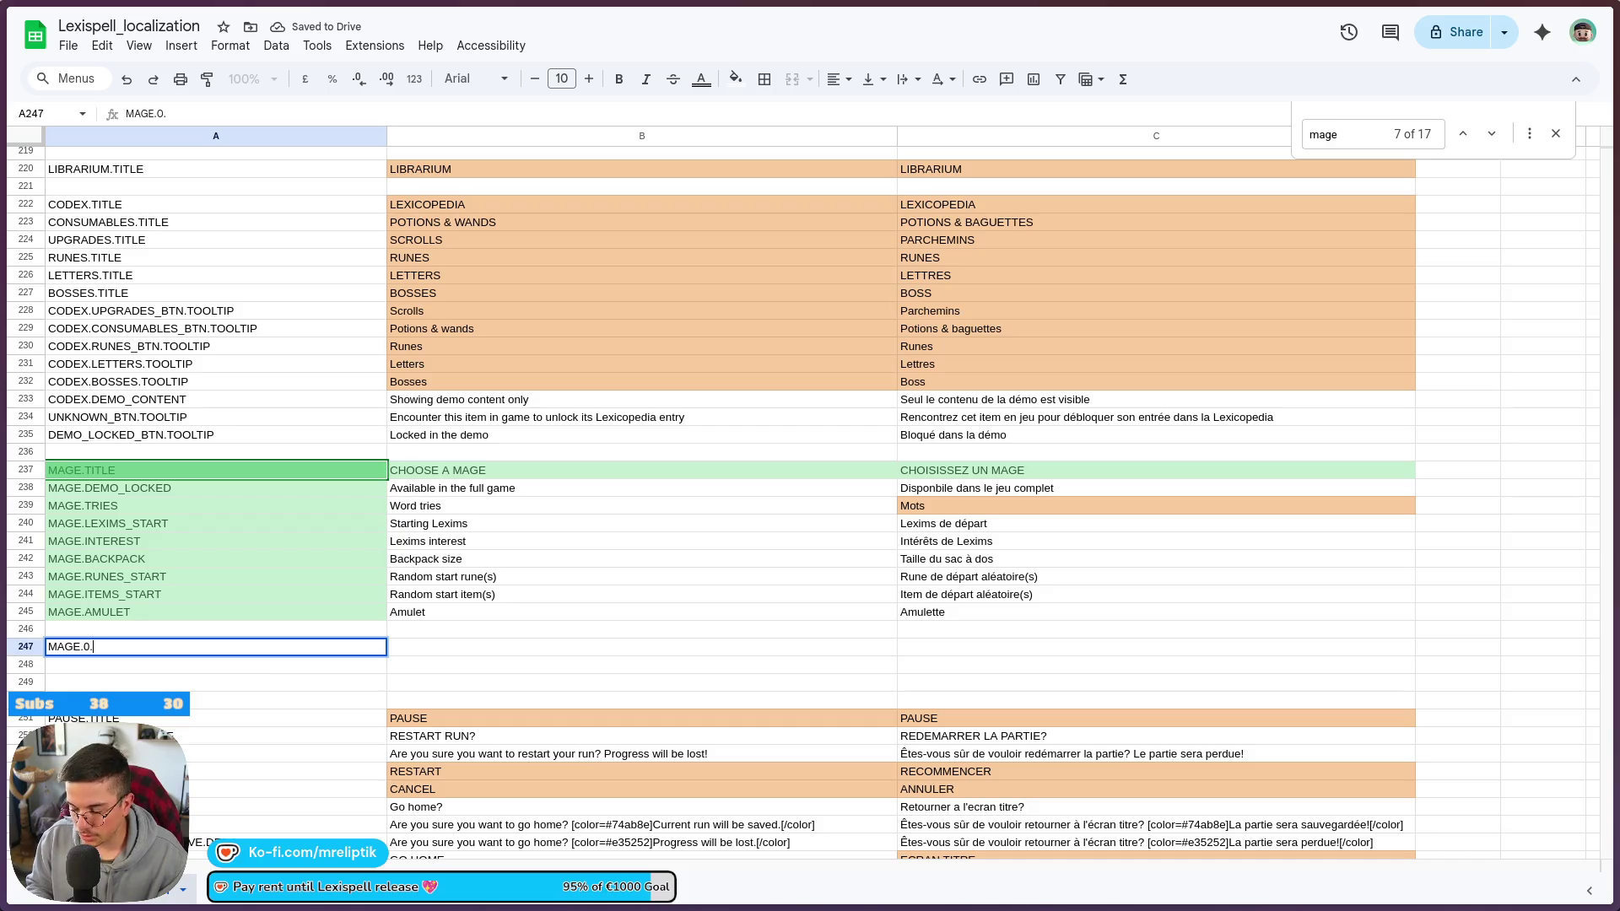
type("NAME")
key("ctrl+a")
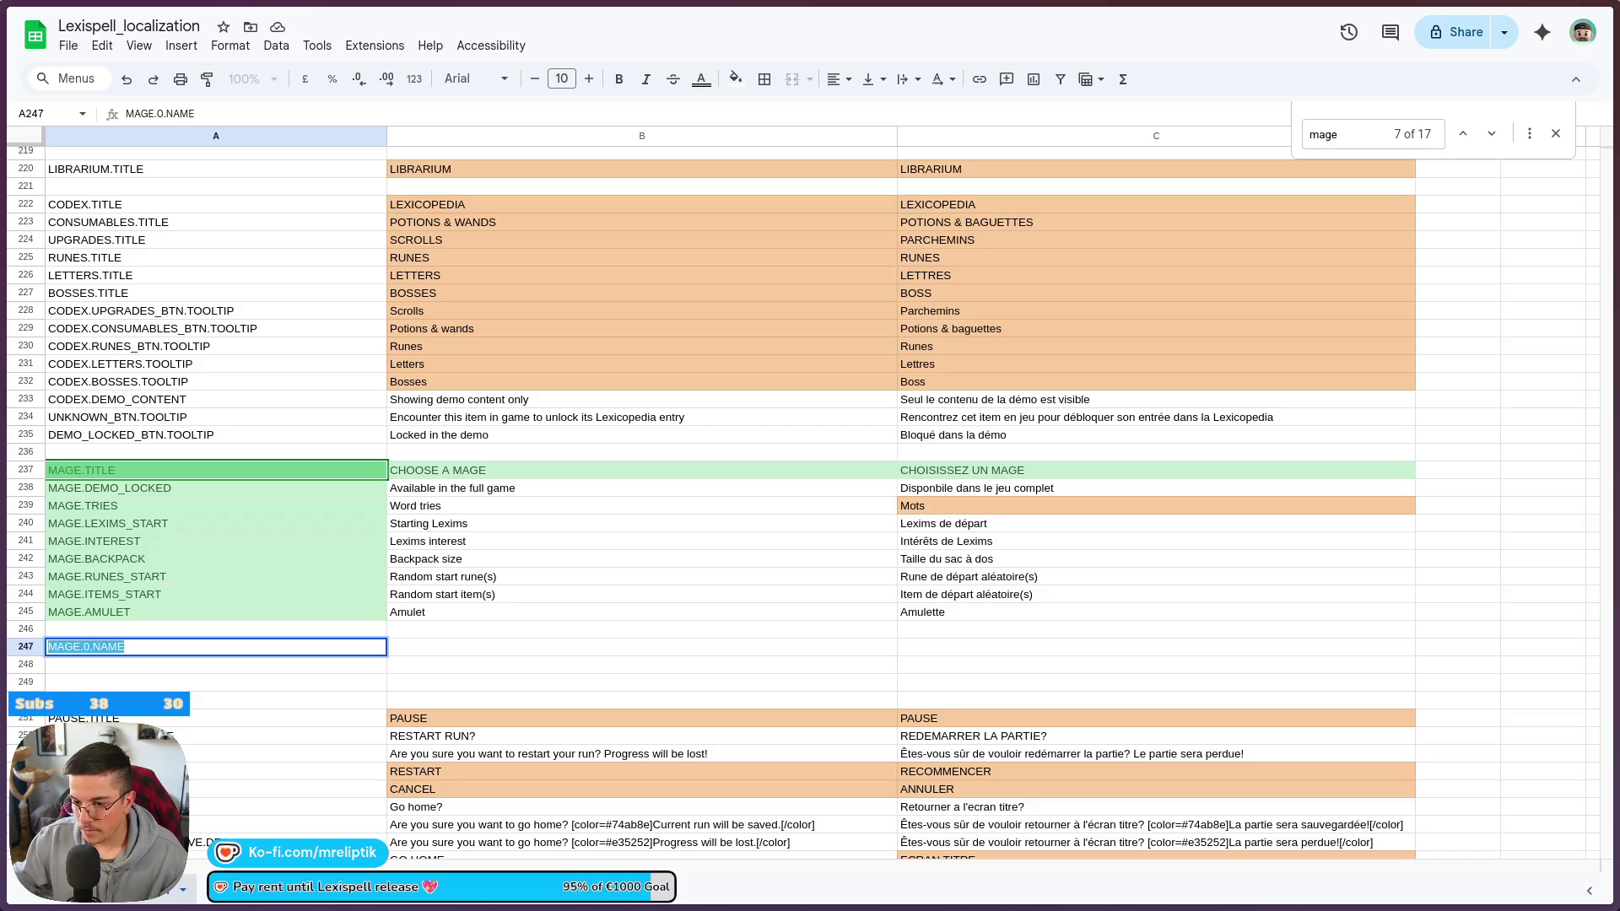
key("ctrl+c")
key("Return")
key("ctrl+v")
key("Return")
key("ctrl+v")
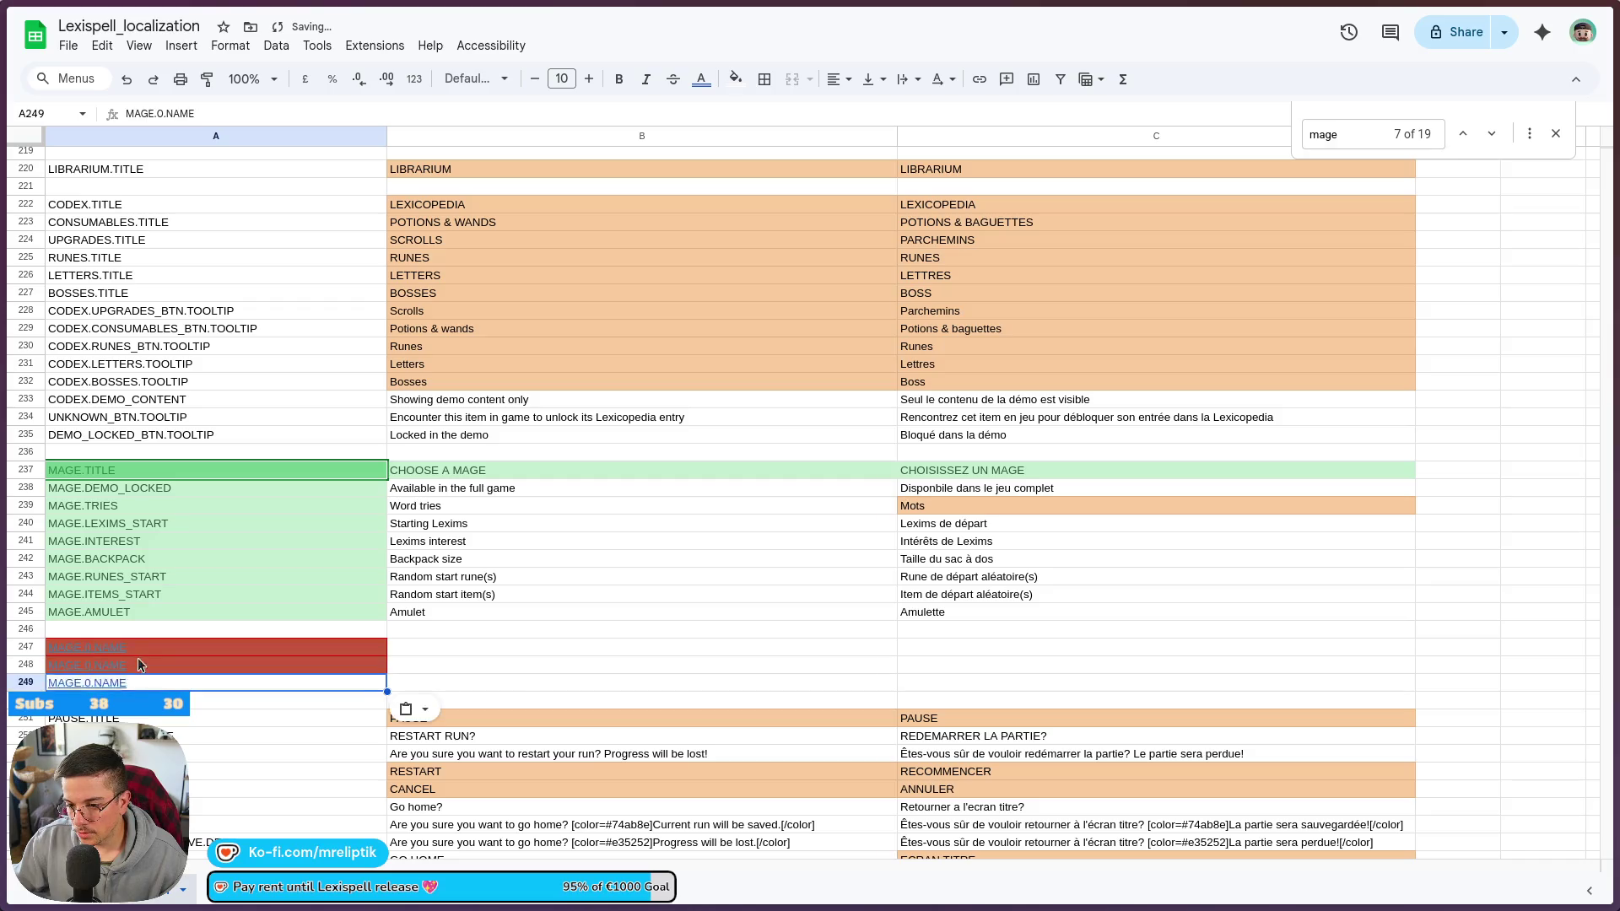
key("Up")
key("Up")
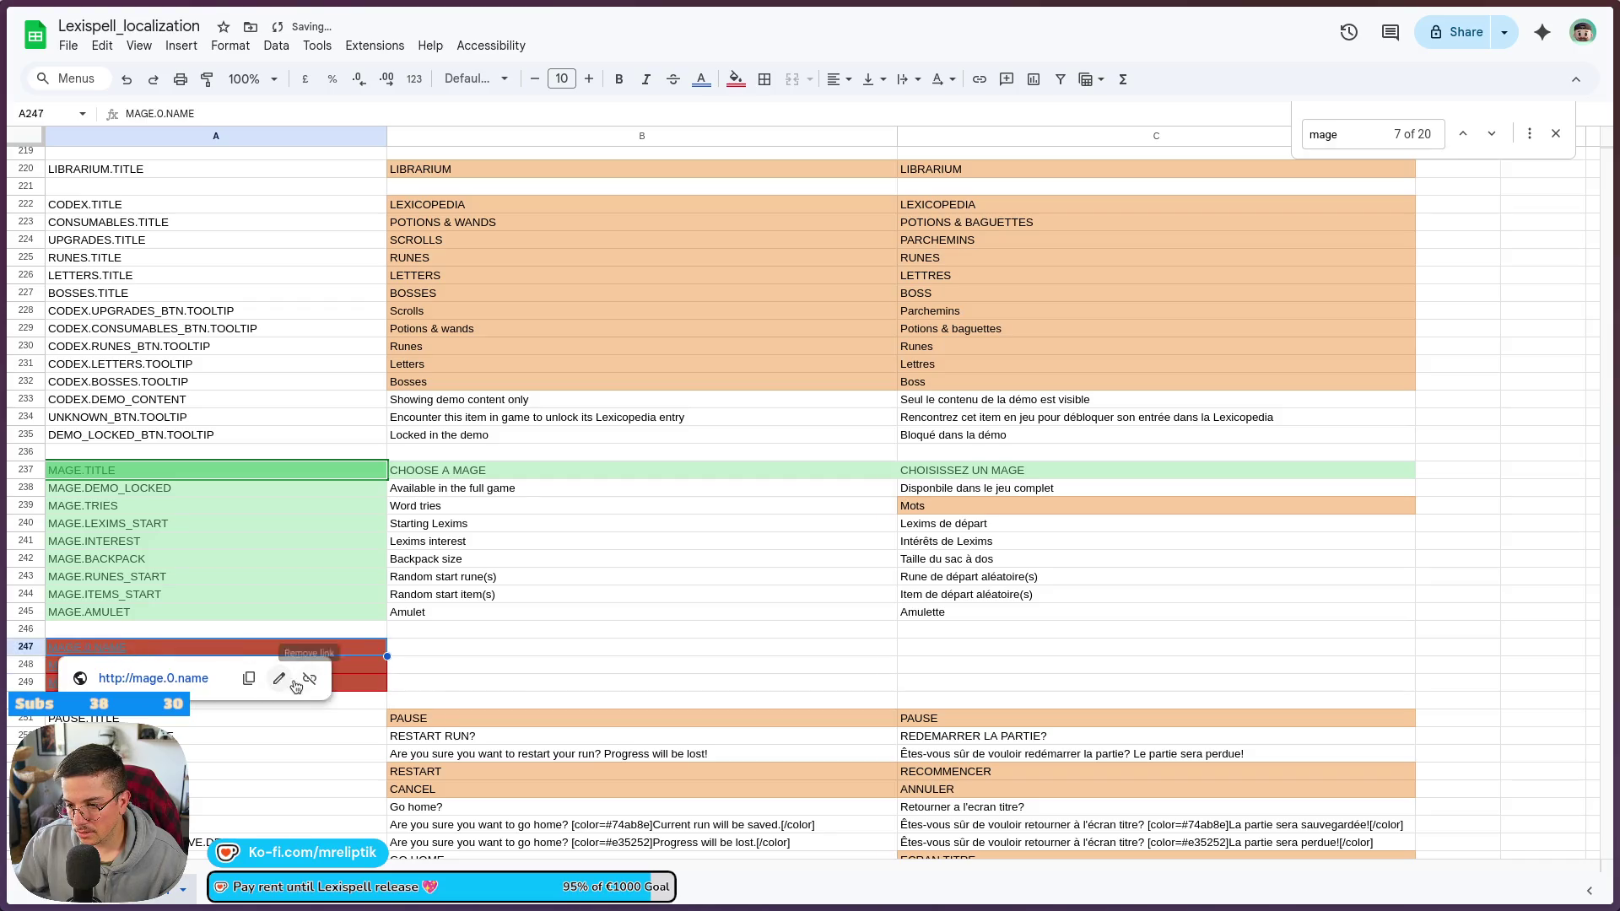
- Remove the auto-links from the three new key cells
left_click(308, 679)
left_click(181, 682)
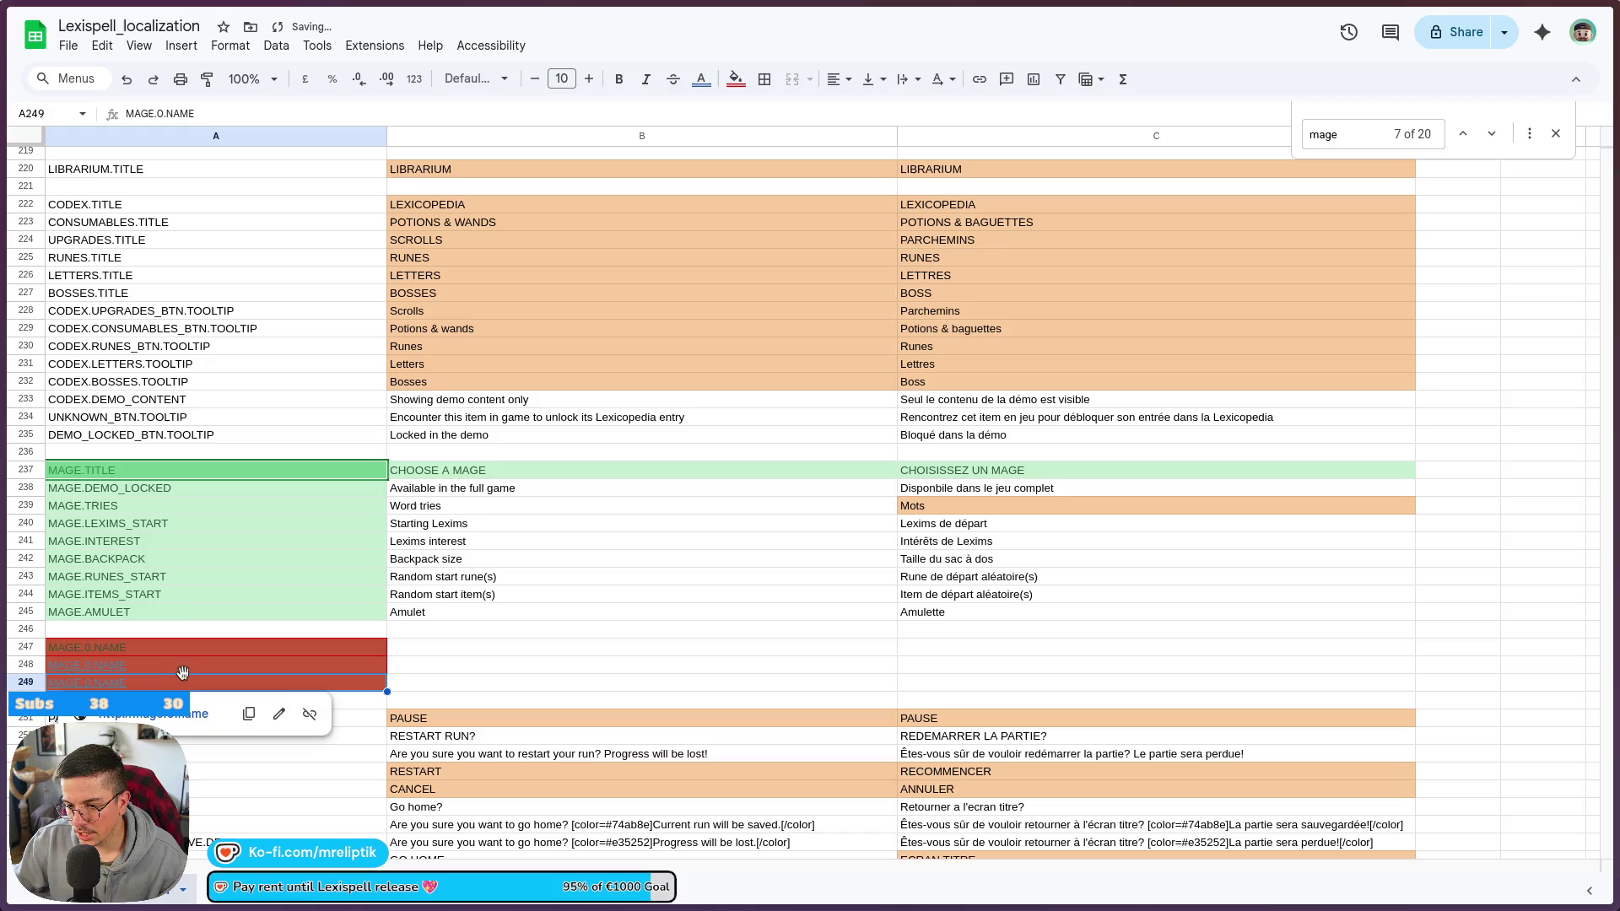
left_click(309, 716)
left_click(355, 671)
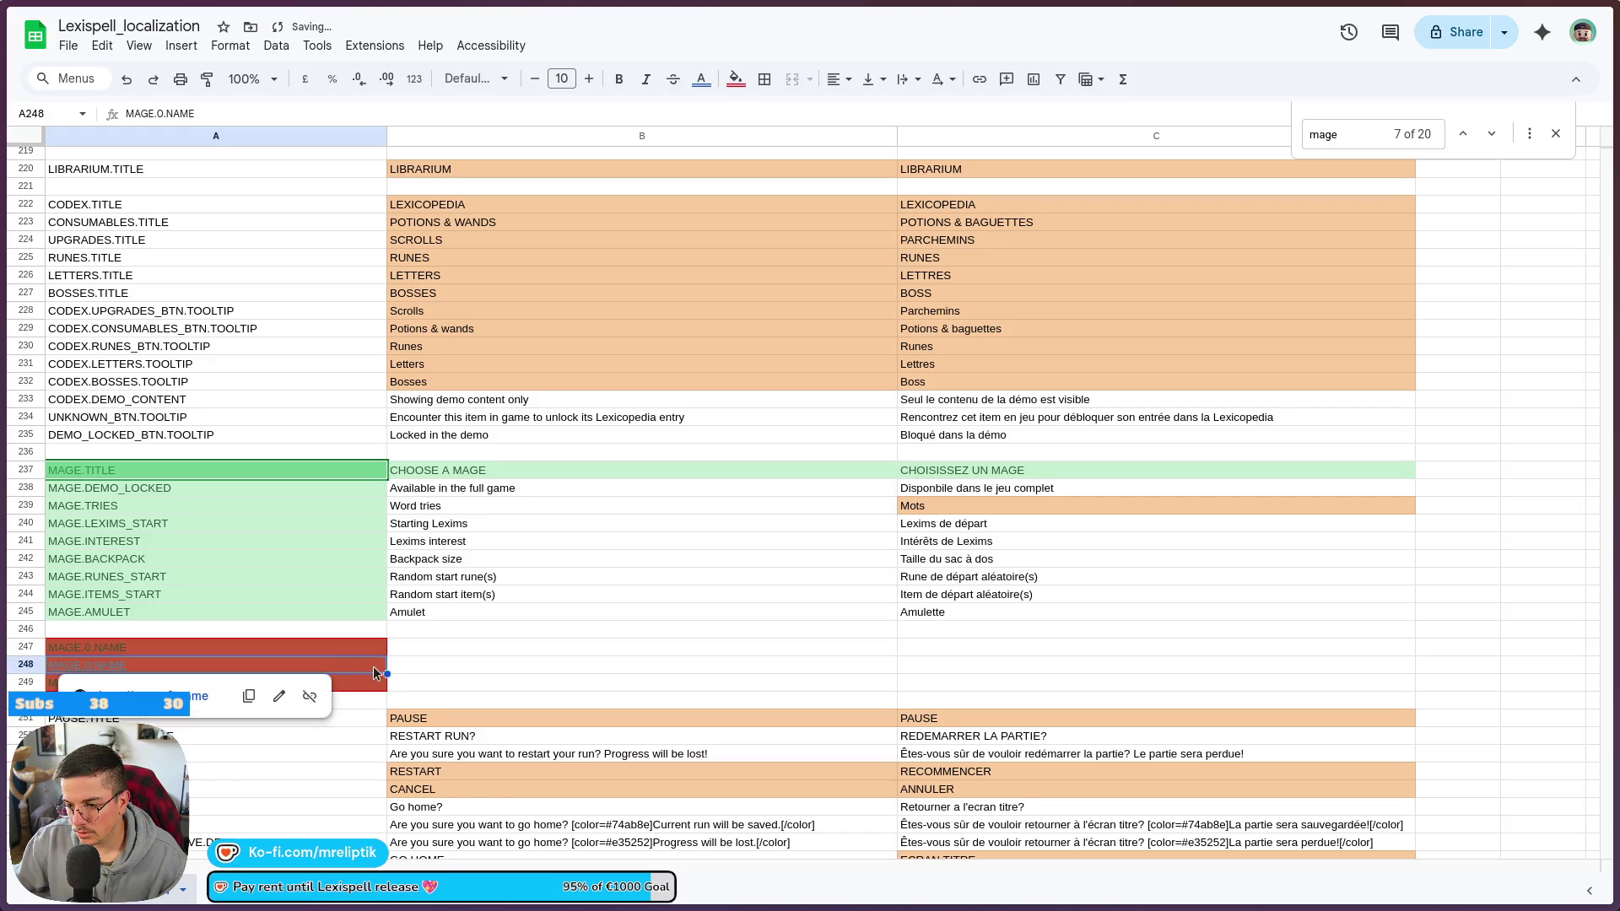
left_click(309, 699)
- Rename the second and third keys to MAGE.0.DESC and MAGE.0.UNLOCK
key("Up")
key("Return")
key("Return")
key("Return")
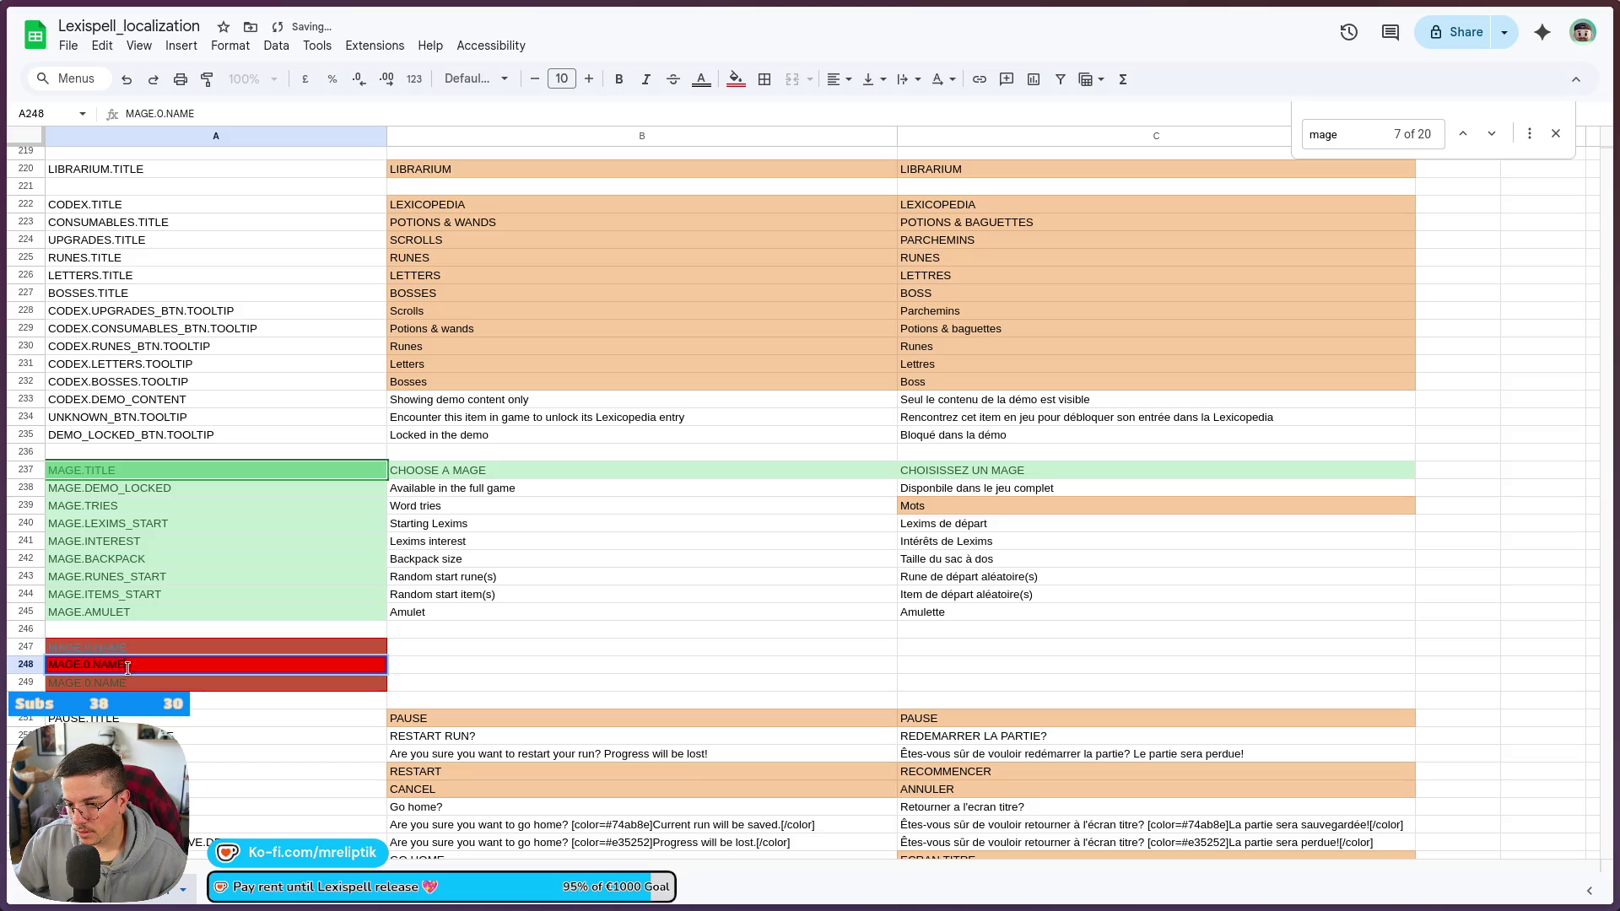
key("BackSpace")
key("BackSpace")
key("BackSpace")
type("DESC")
key("Return")
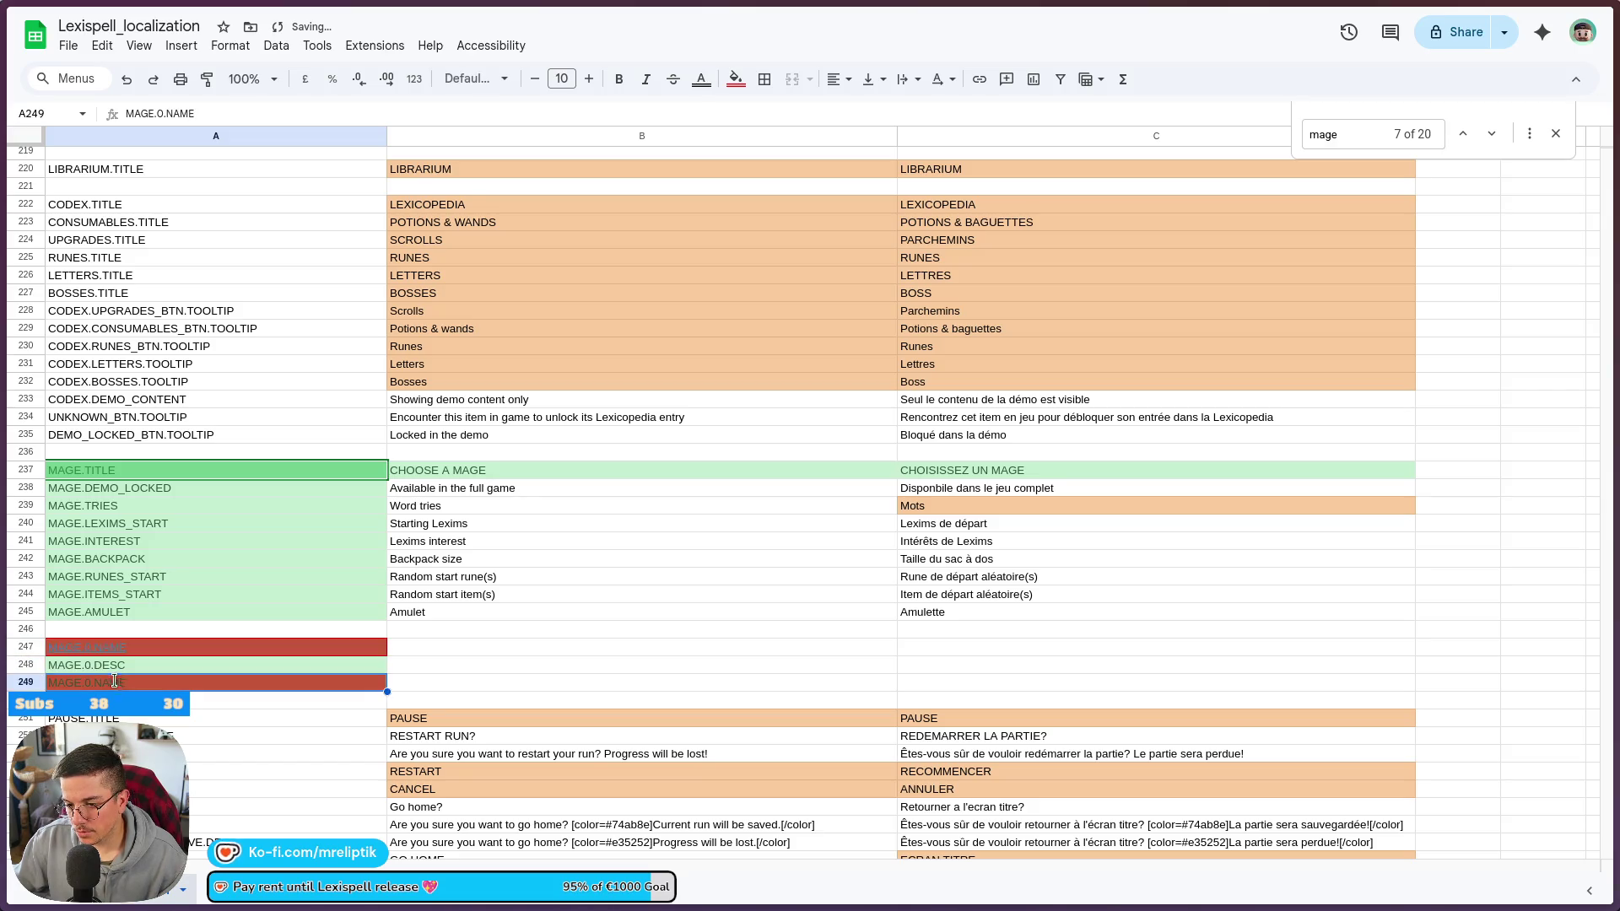
key("Return")
key("BackSpace")
key("BackSpace")
key("BackSpace")
type("UNLO")
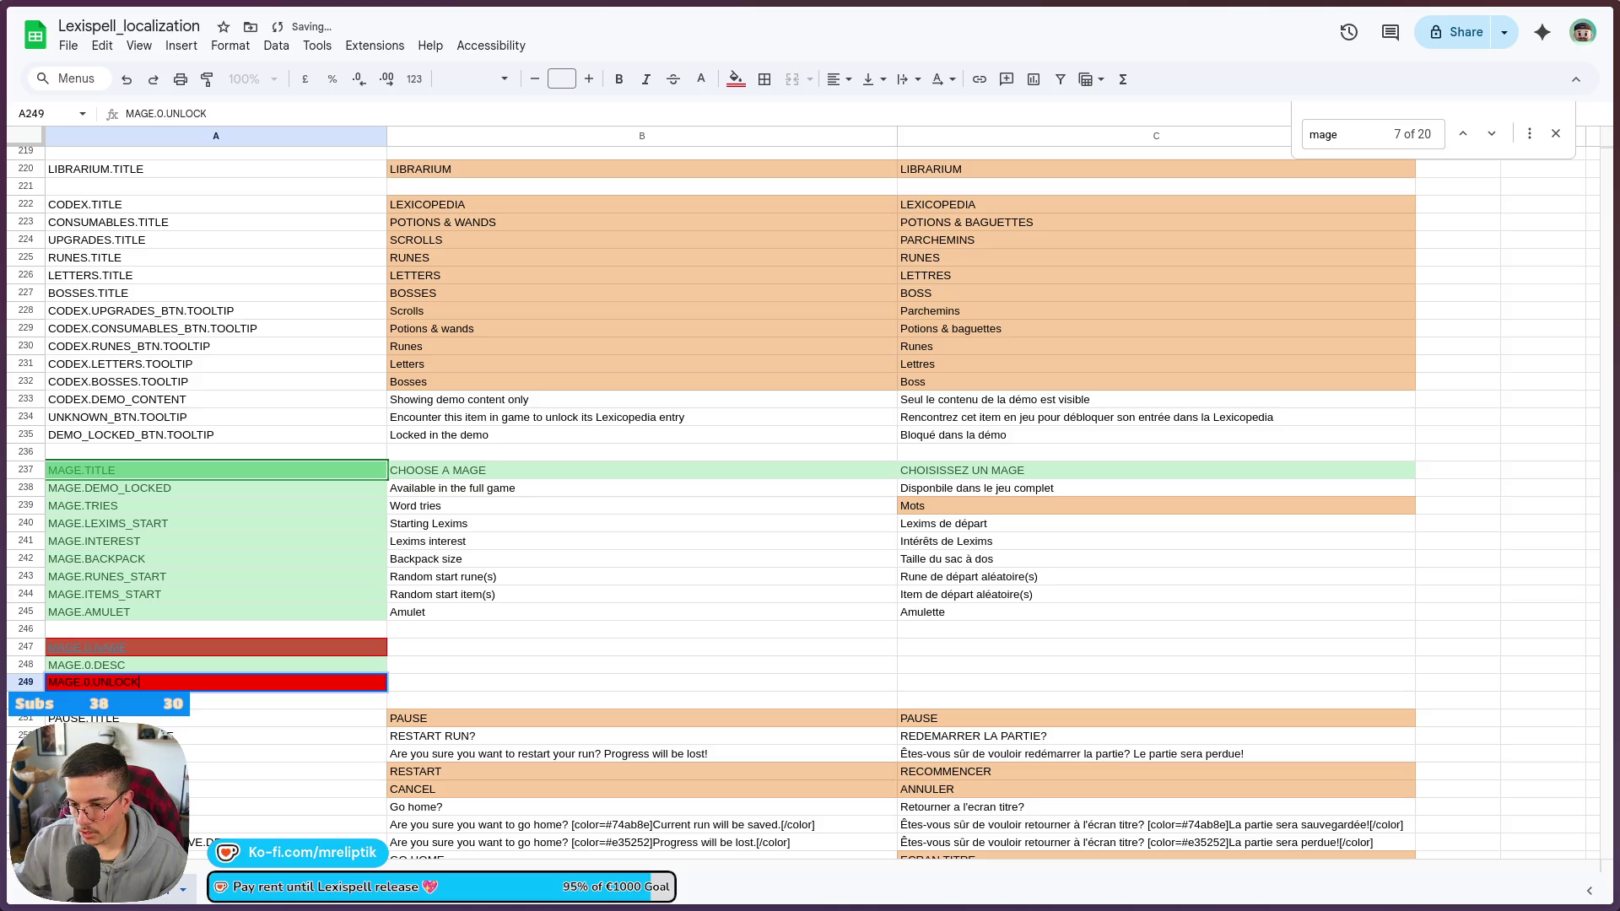
type("CK")
key("Return")
key("Up")
key("Up")
key("Up")
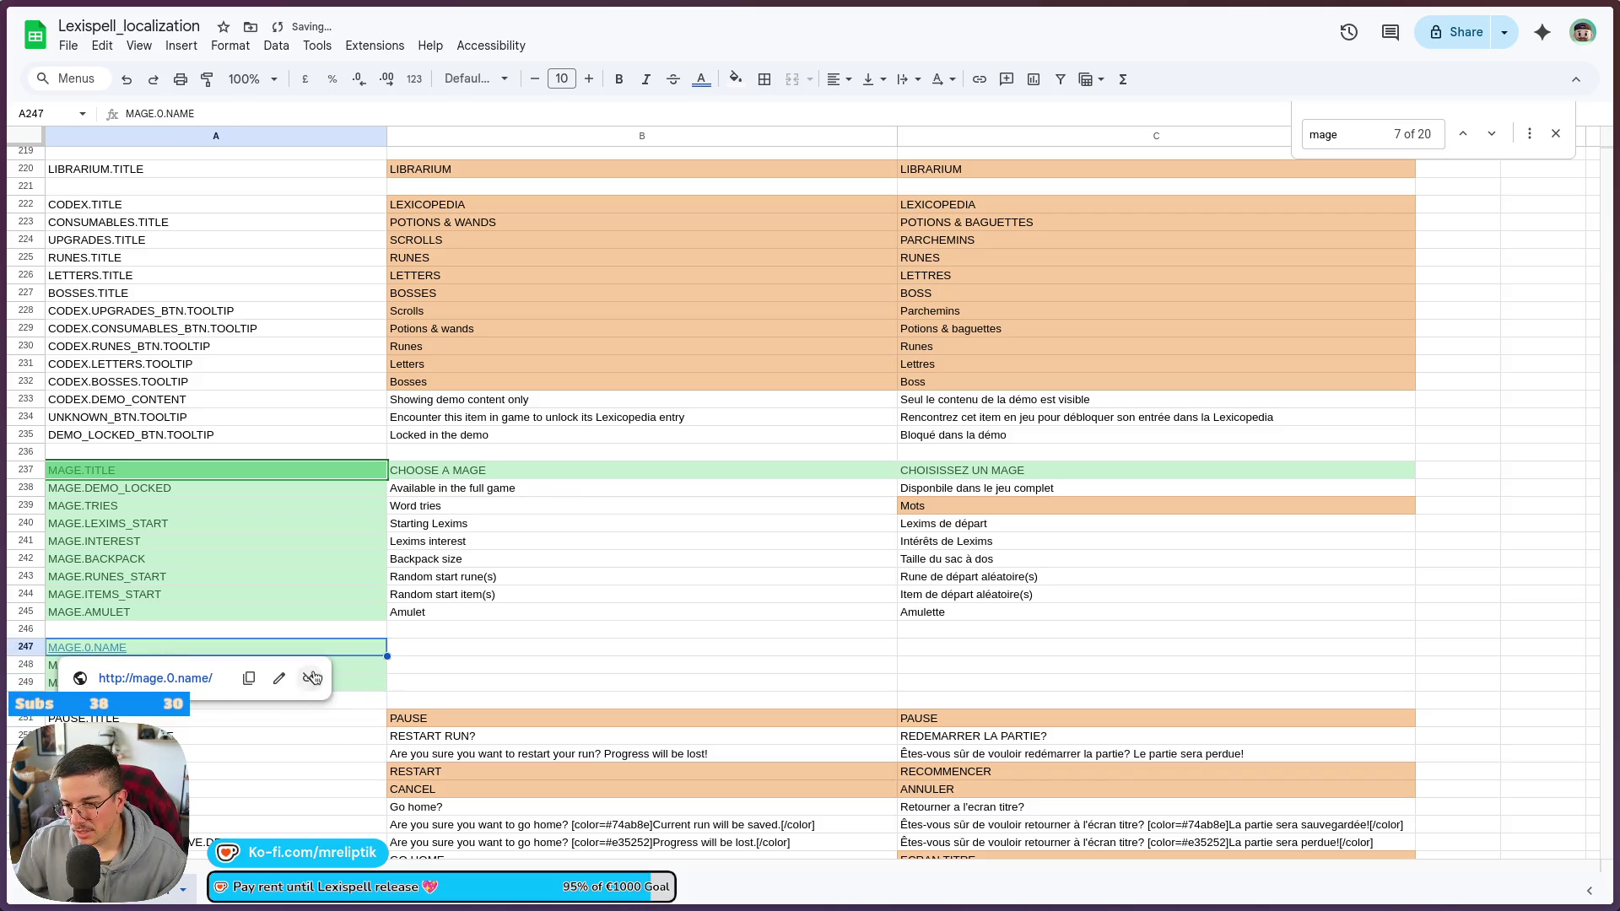
left_click(254, 685, "shift")
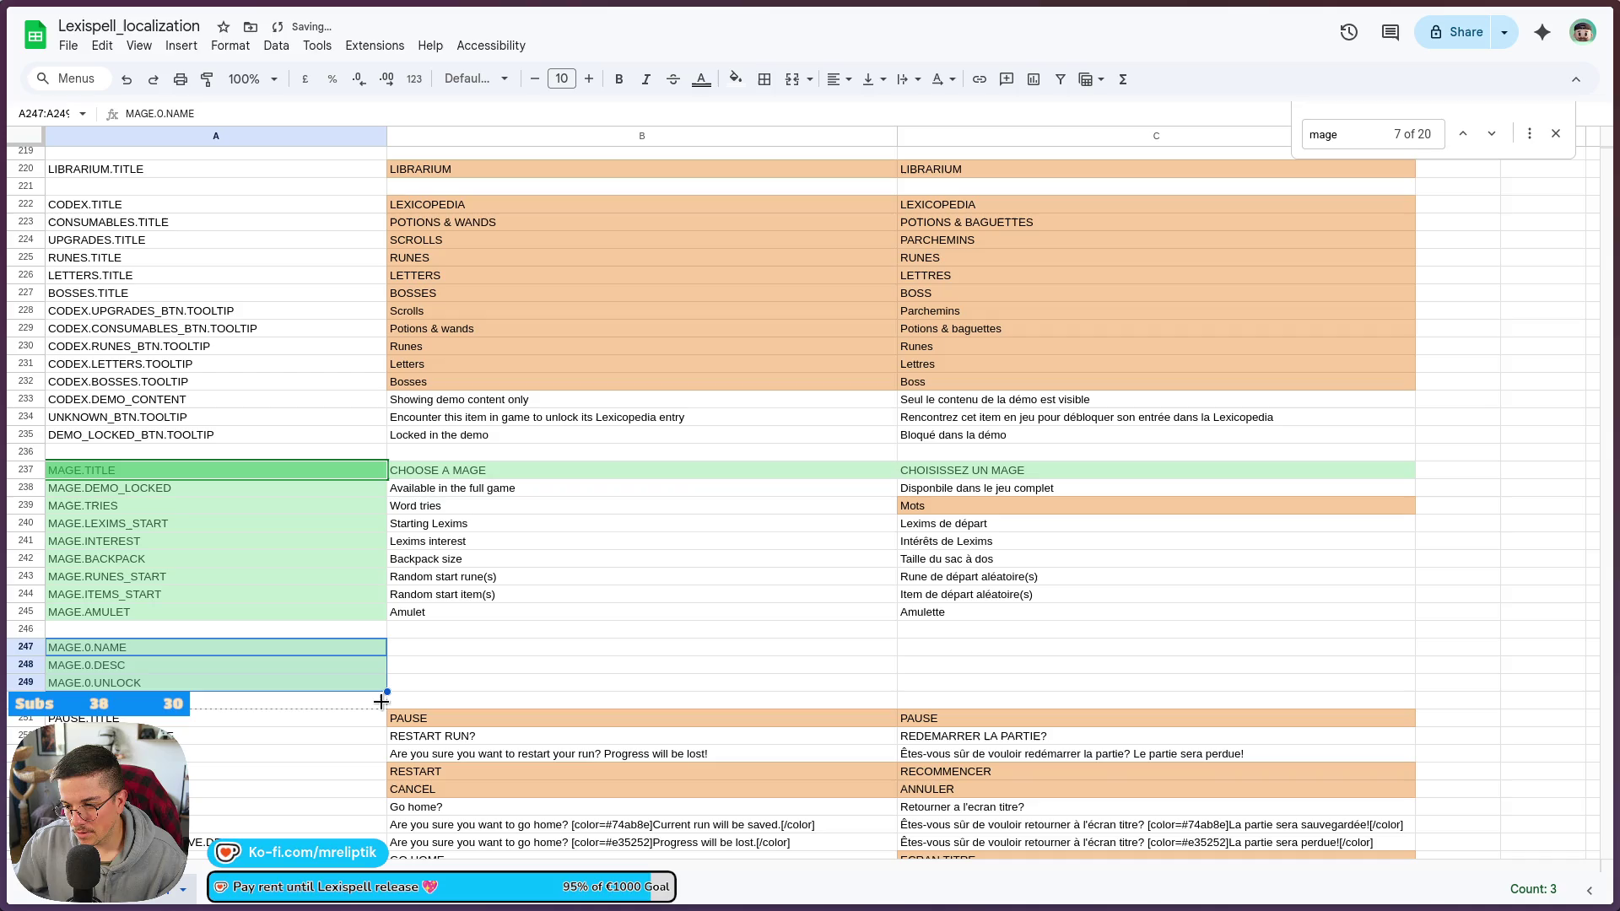
- Insert two blank rows above the PAUSE section
right_click(201, 694)
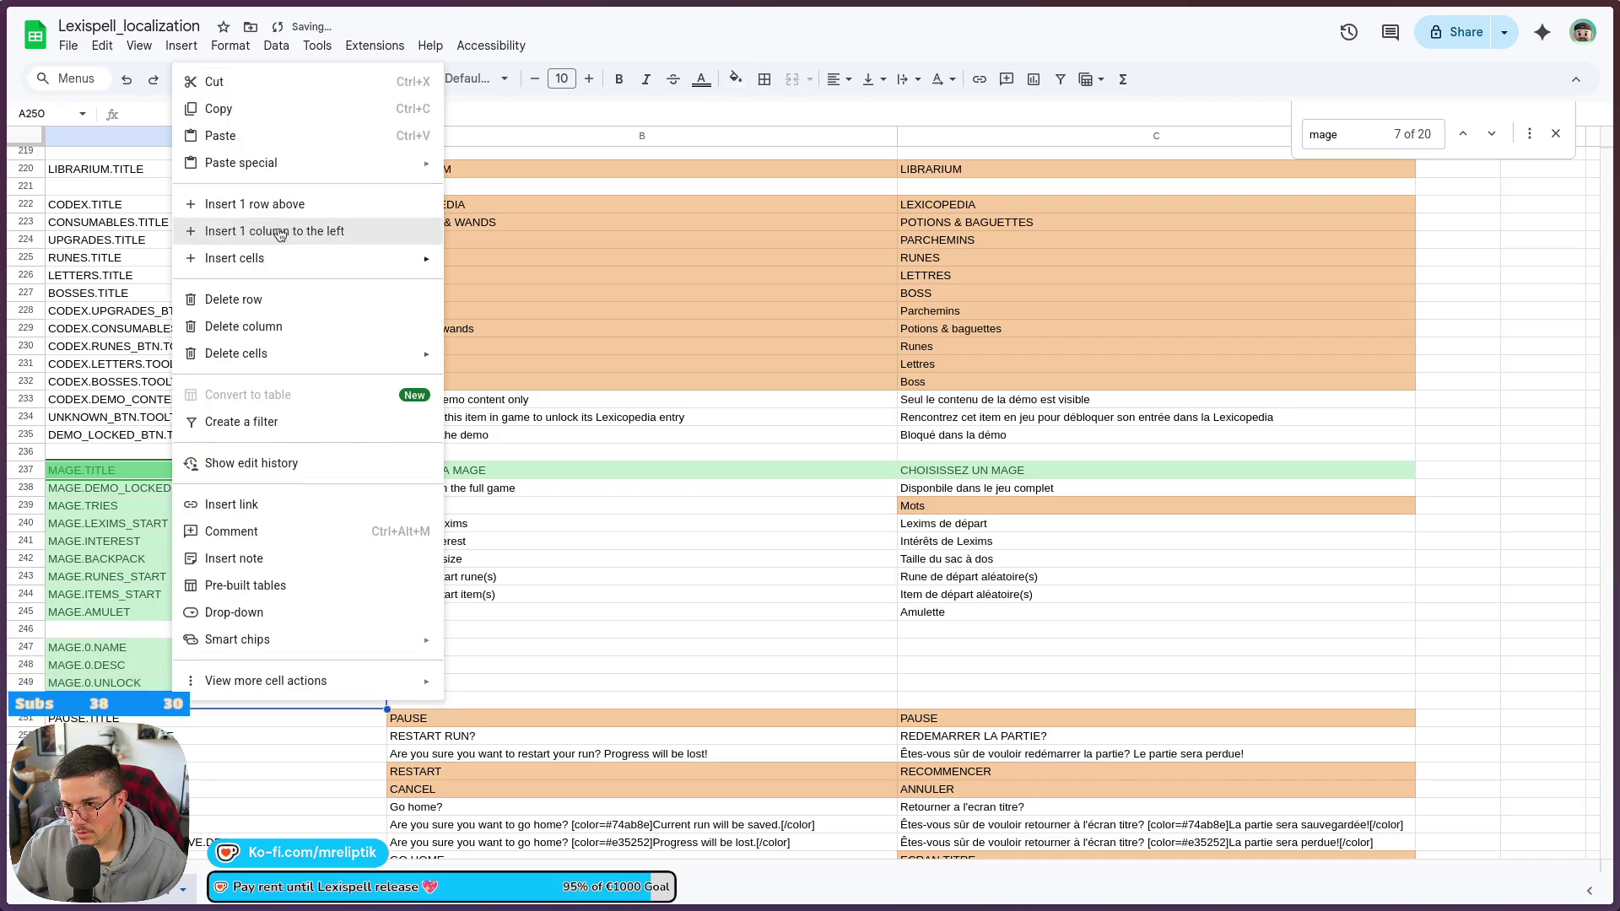
left_click(253, 204)
right_click(155, 723)
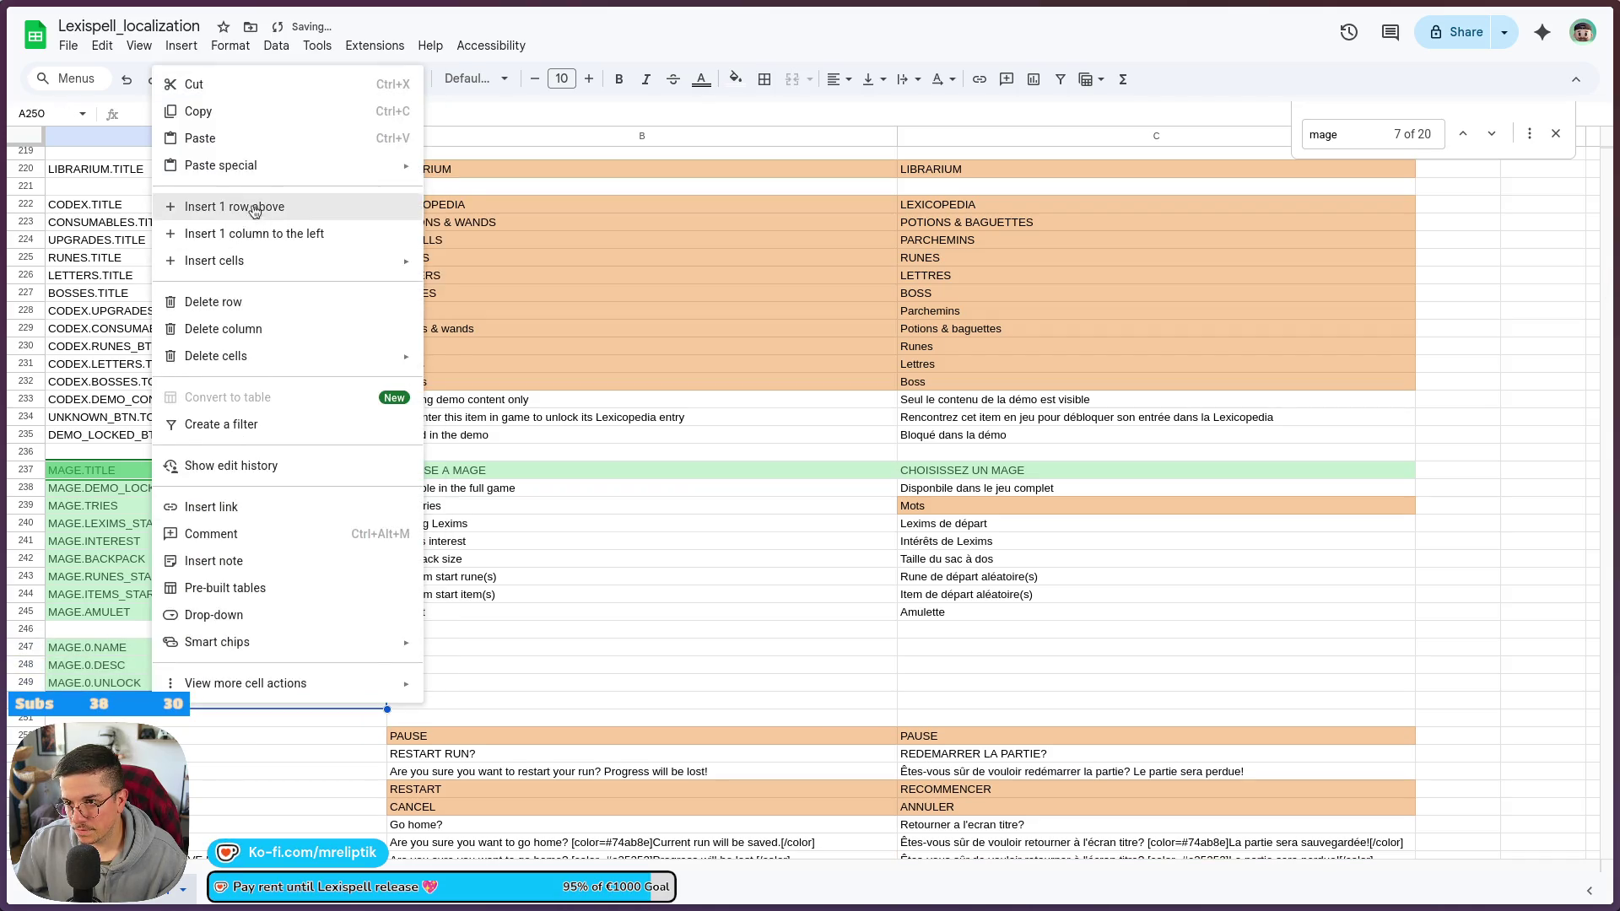
left_click(245, 211)
right_click(151, 716)
left_click(130, 720)
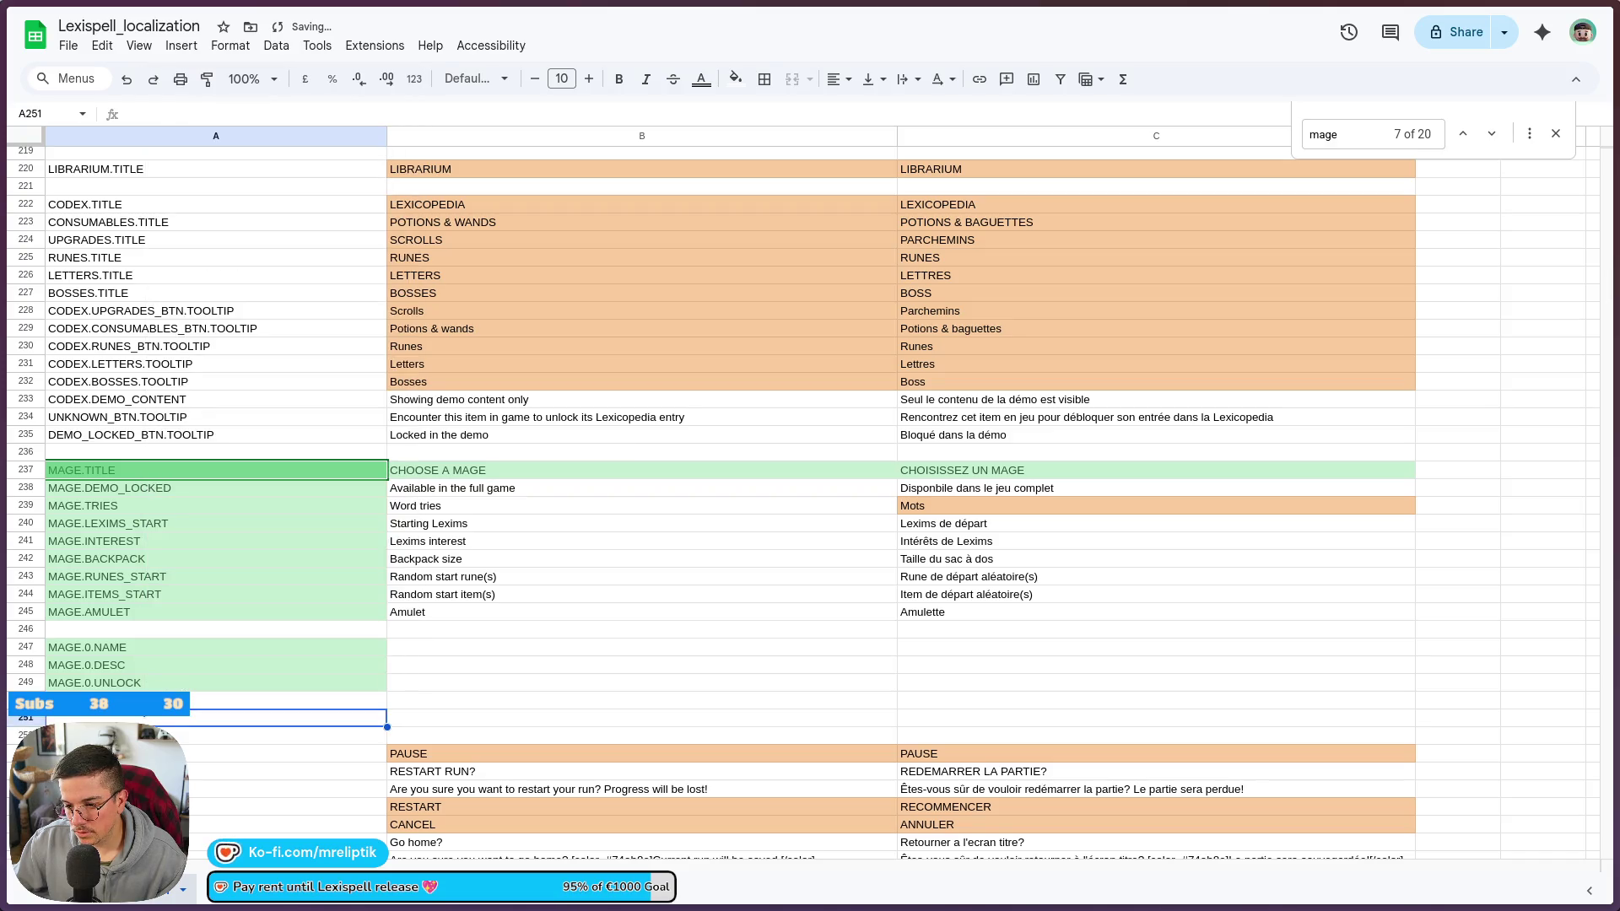
- Insert six more blank rows above PAUSE, three at a time
left_click_drag(130, 701, 131, 735)
right_click(128, 719)
left_click(254, 257)
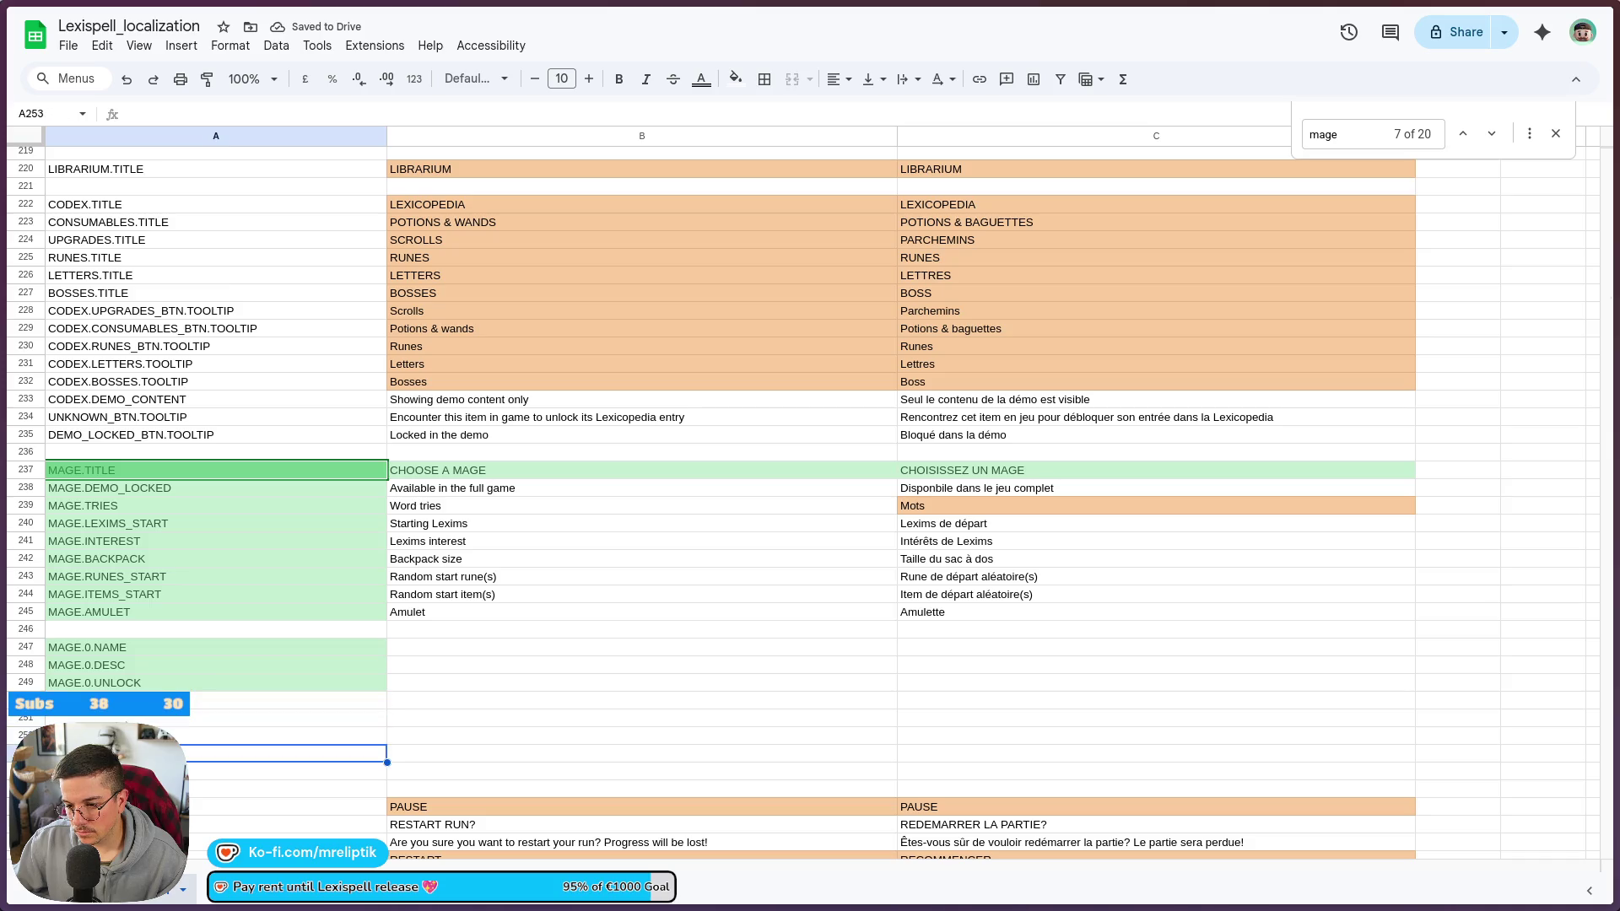
left_click_drag(131, 754, 131, 718)
right_click(122, 719)
left_click(232, 258)
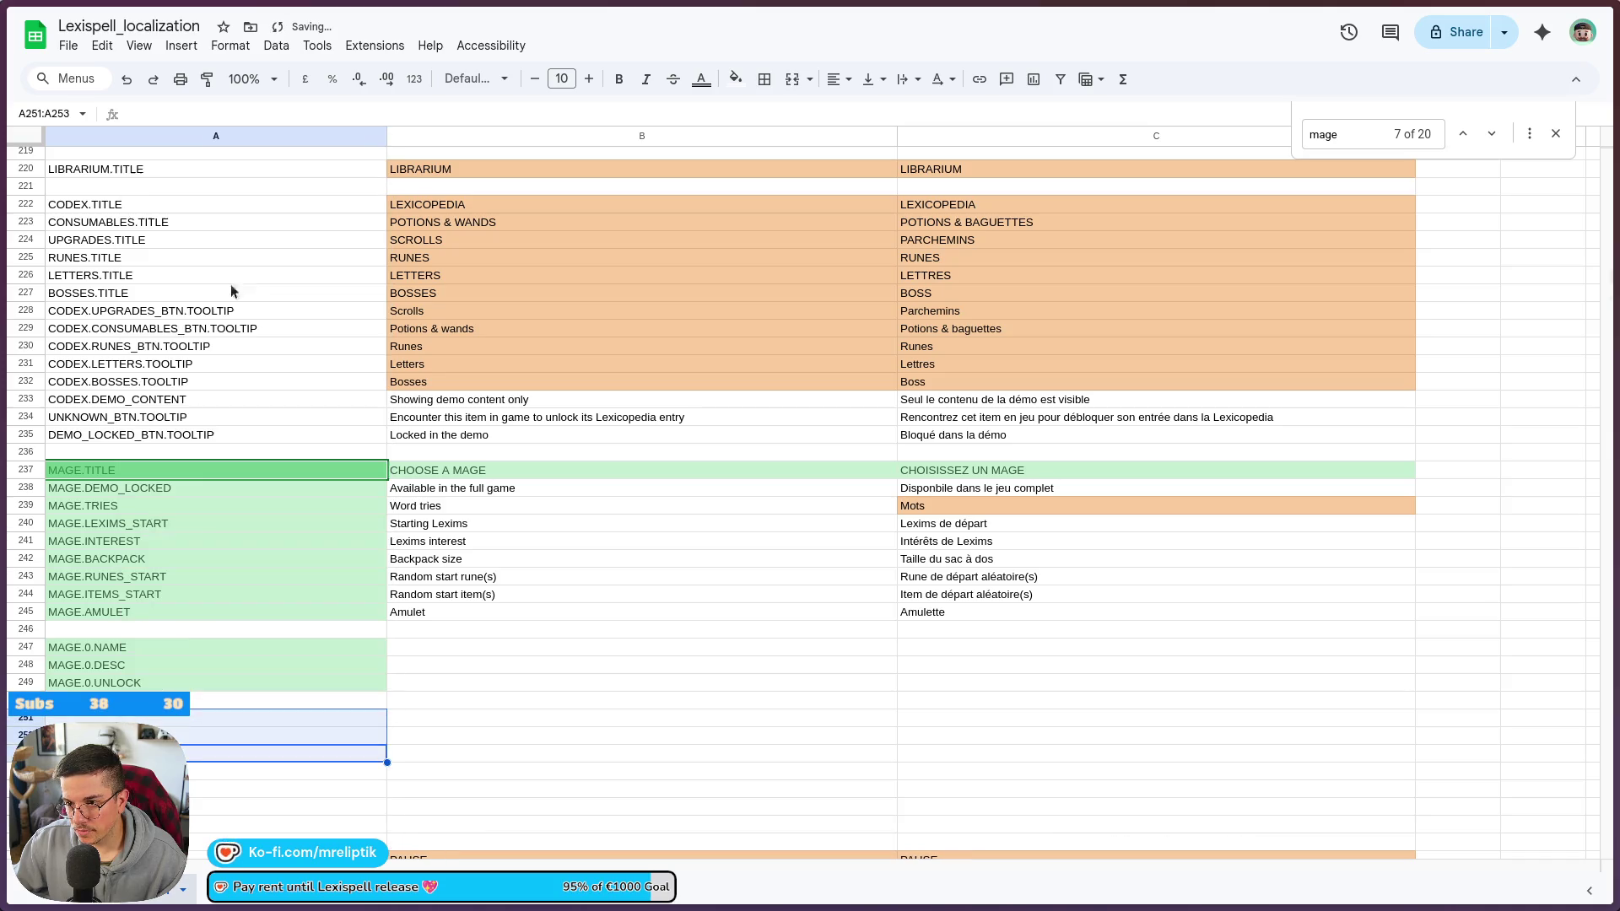
- Select the MAGE.0 keys, then undo a stray key pasted below them
left_click_drag(133, 648, 132, 685)
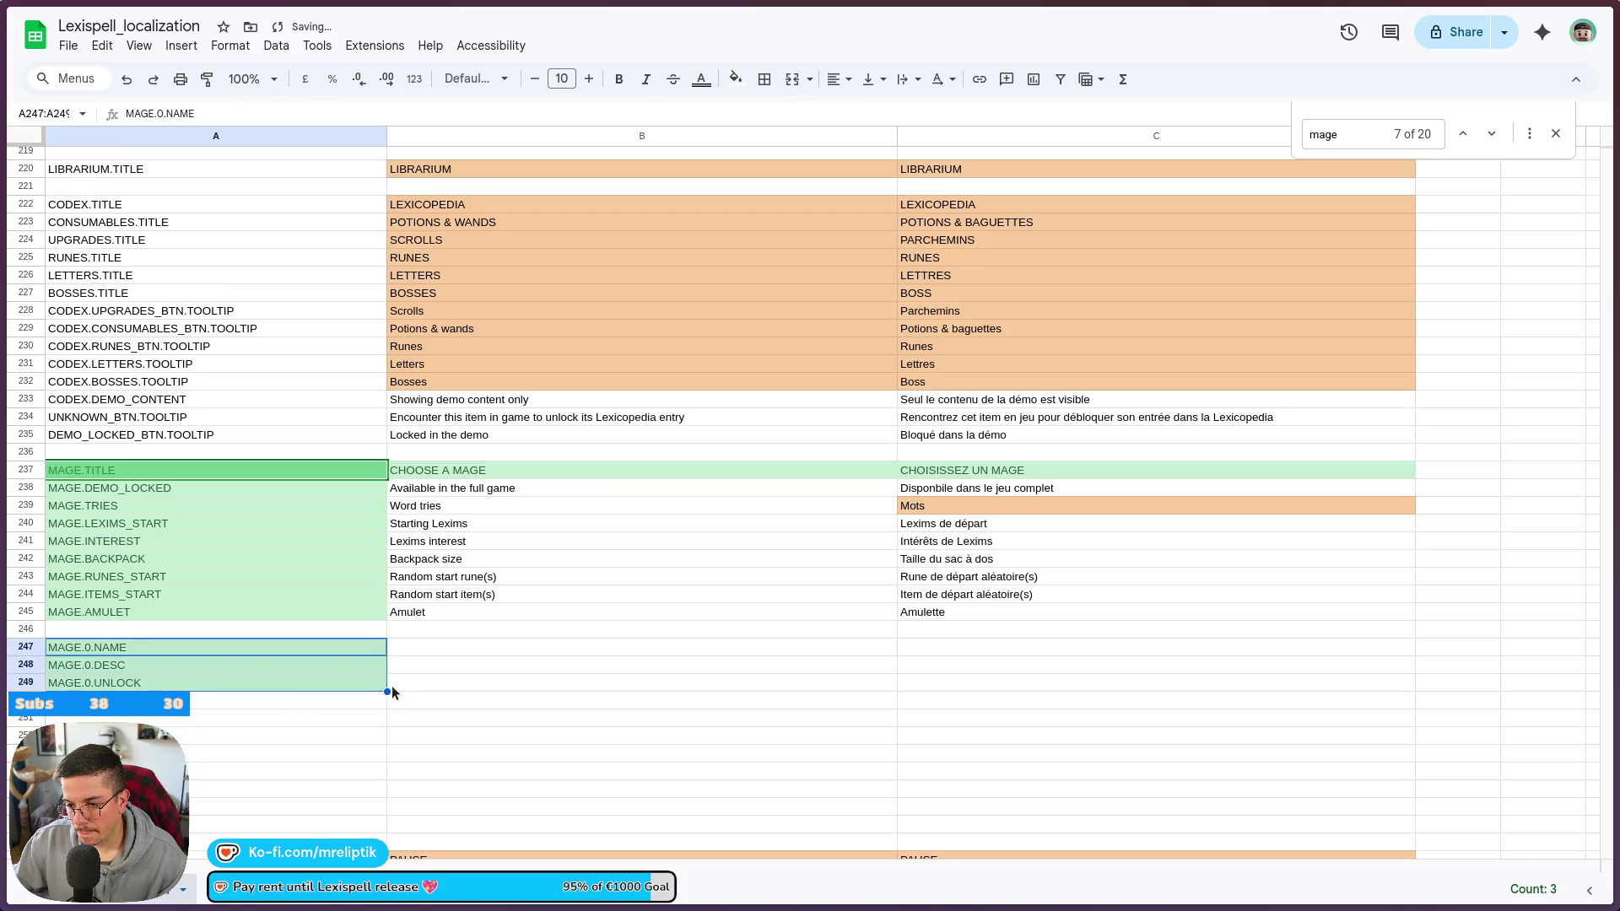
left_click_drag(387, 692, 384, 739)
left_click(102, 700)
type("MAGE.0.NAME")
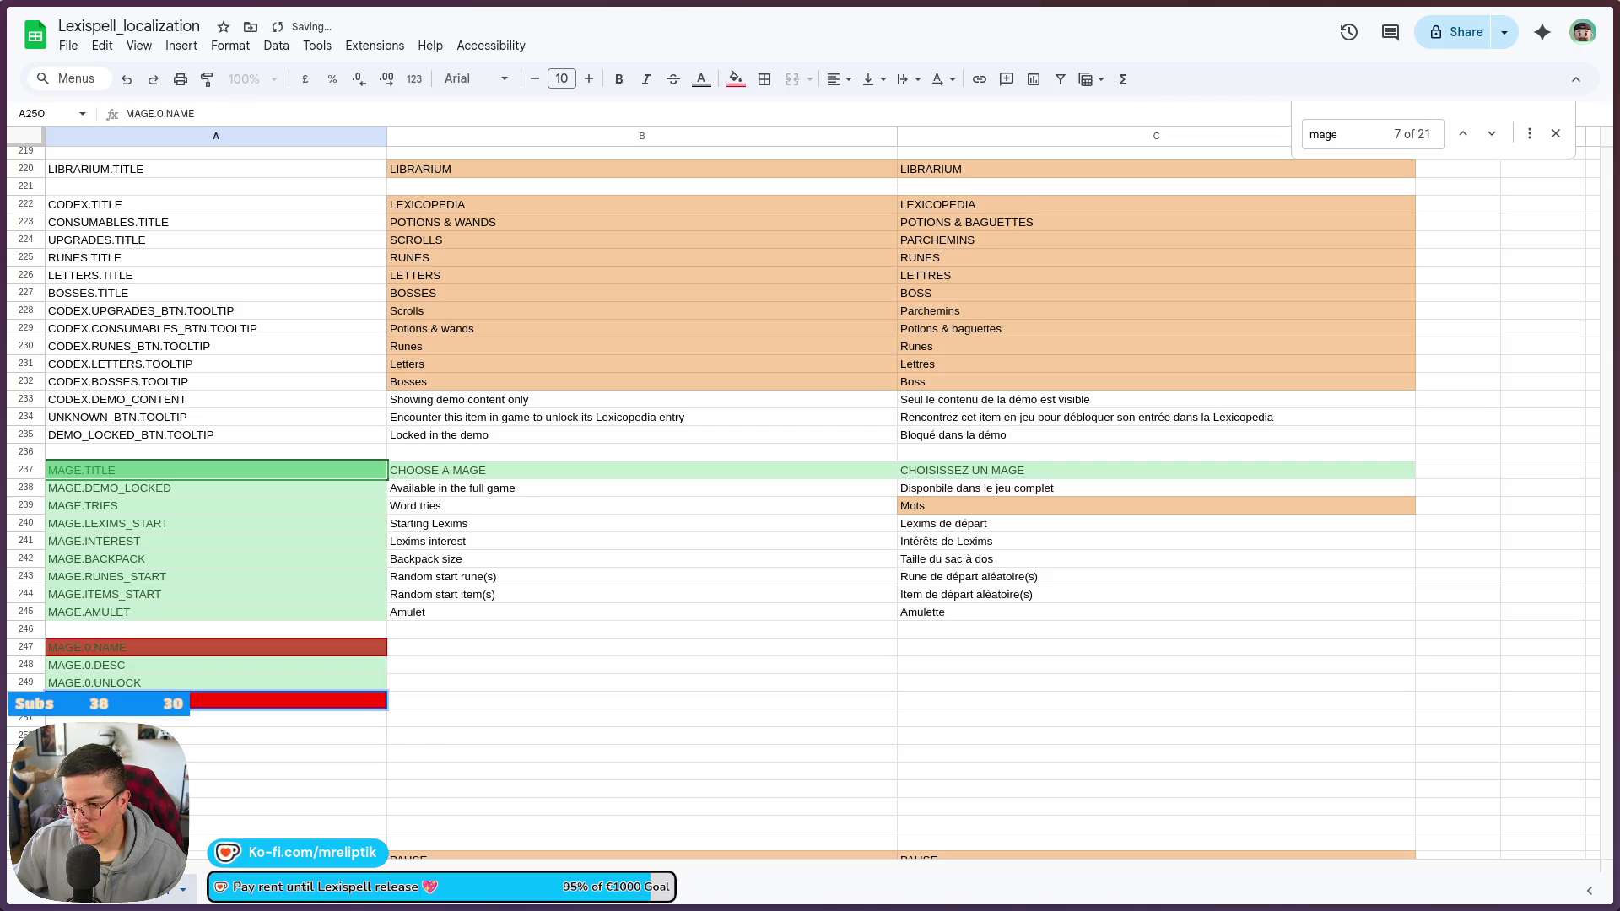
left_click(119, 771)
key("ctrl+z")
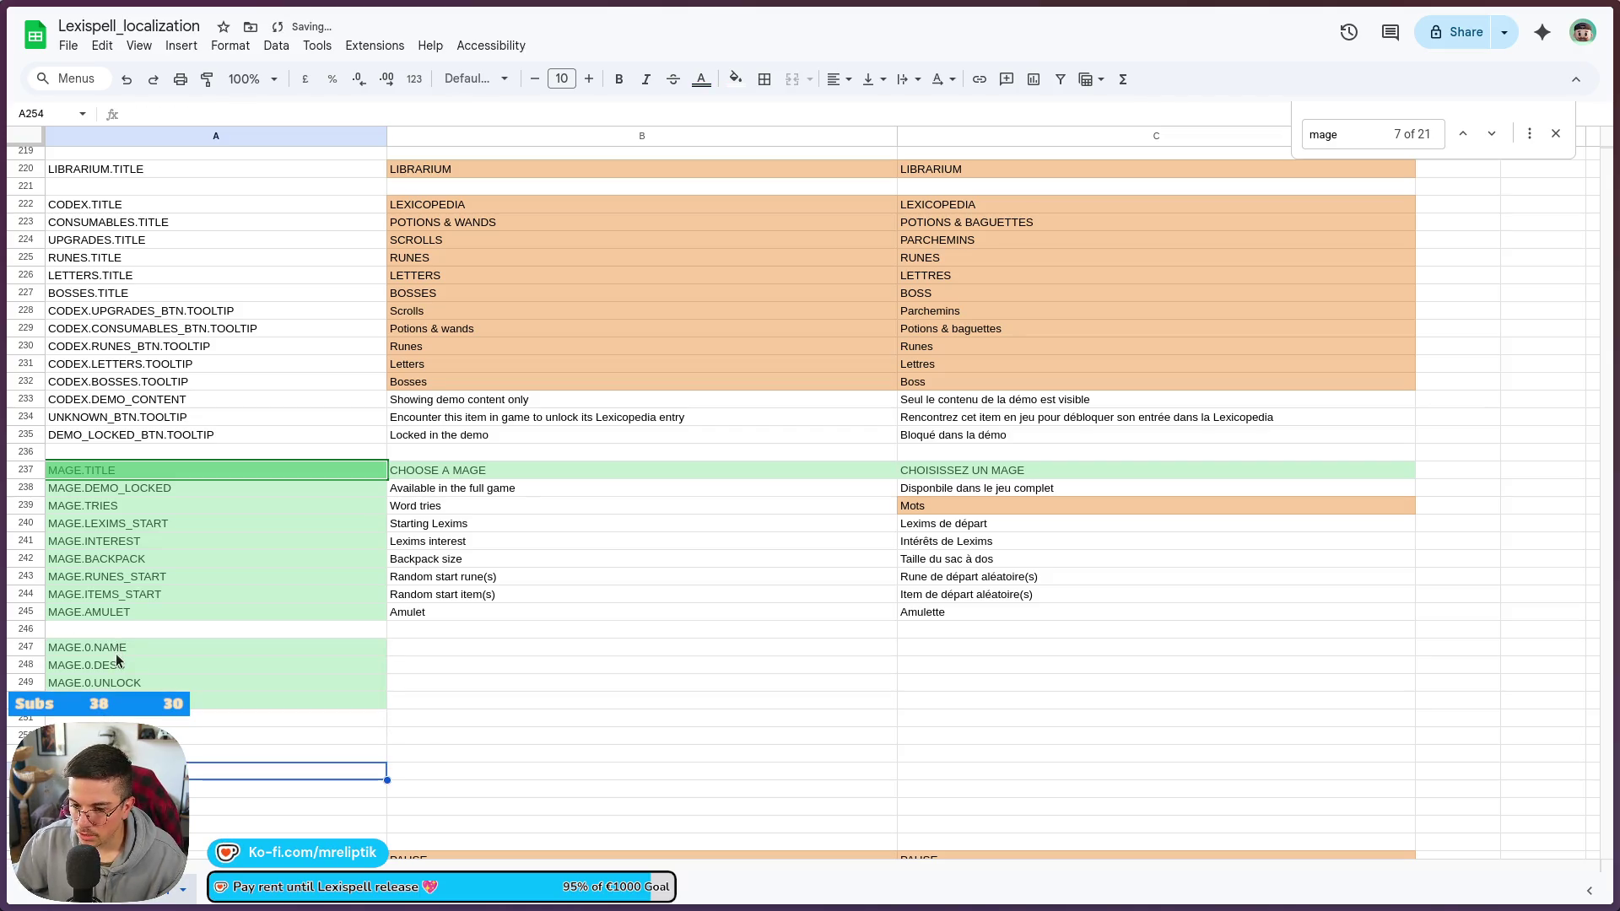
- Undo the stray fill, then copy the MAGE.0.DESC and MAGE.0.UNLOCK keys into rows 251 and 252
mouse_move(118, 647)
left_mouse_down()
mouse_move(127, 666)
mouse_move(371, 702)
mouse_move(368, 801)
left_mouse_up()
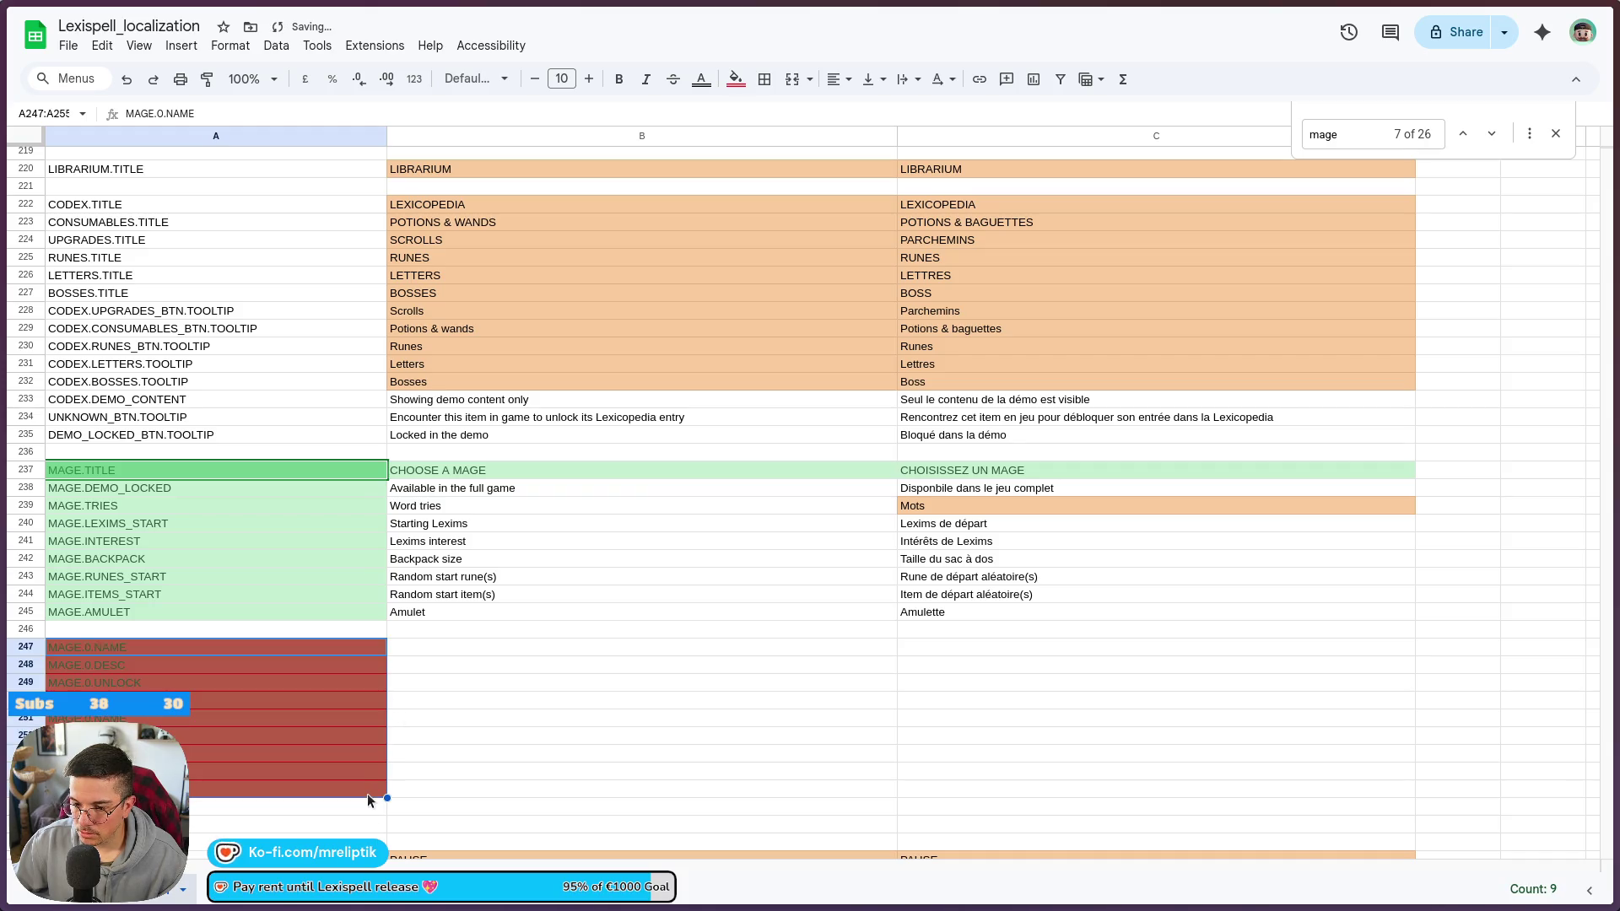
key("ctrl+z")
left_click(133, 666)
key("ctrl+c")
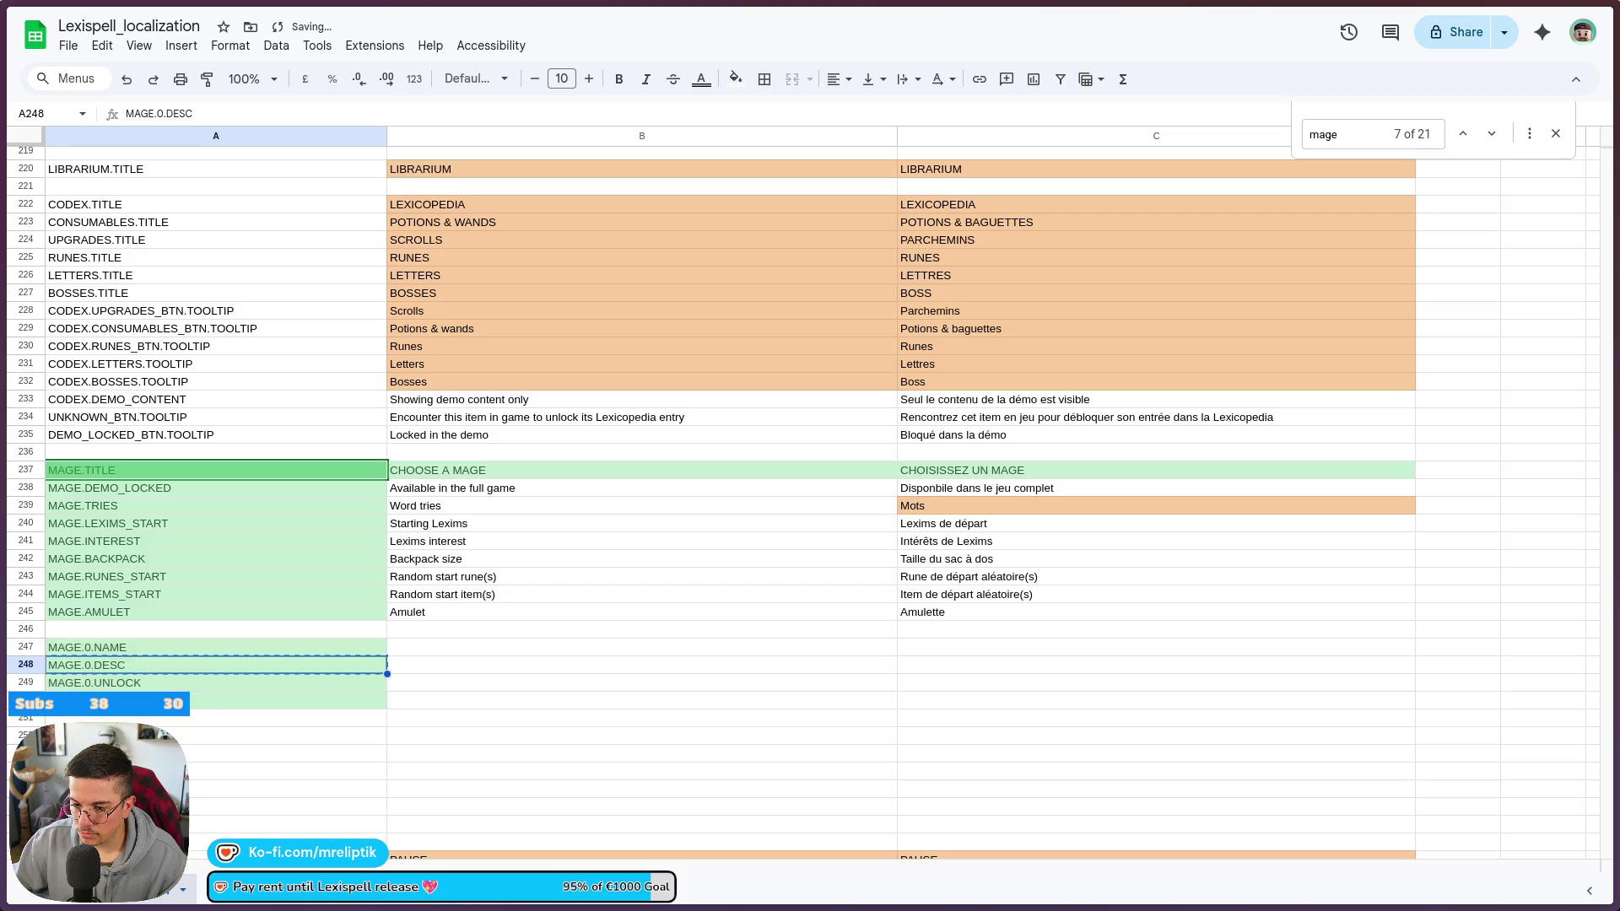
left_click(177, 718)
key("ctrl+v")
left_click(146, 684)
key("ctrl+c")
left_click(177, 736)
key("ctrl+v")
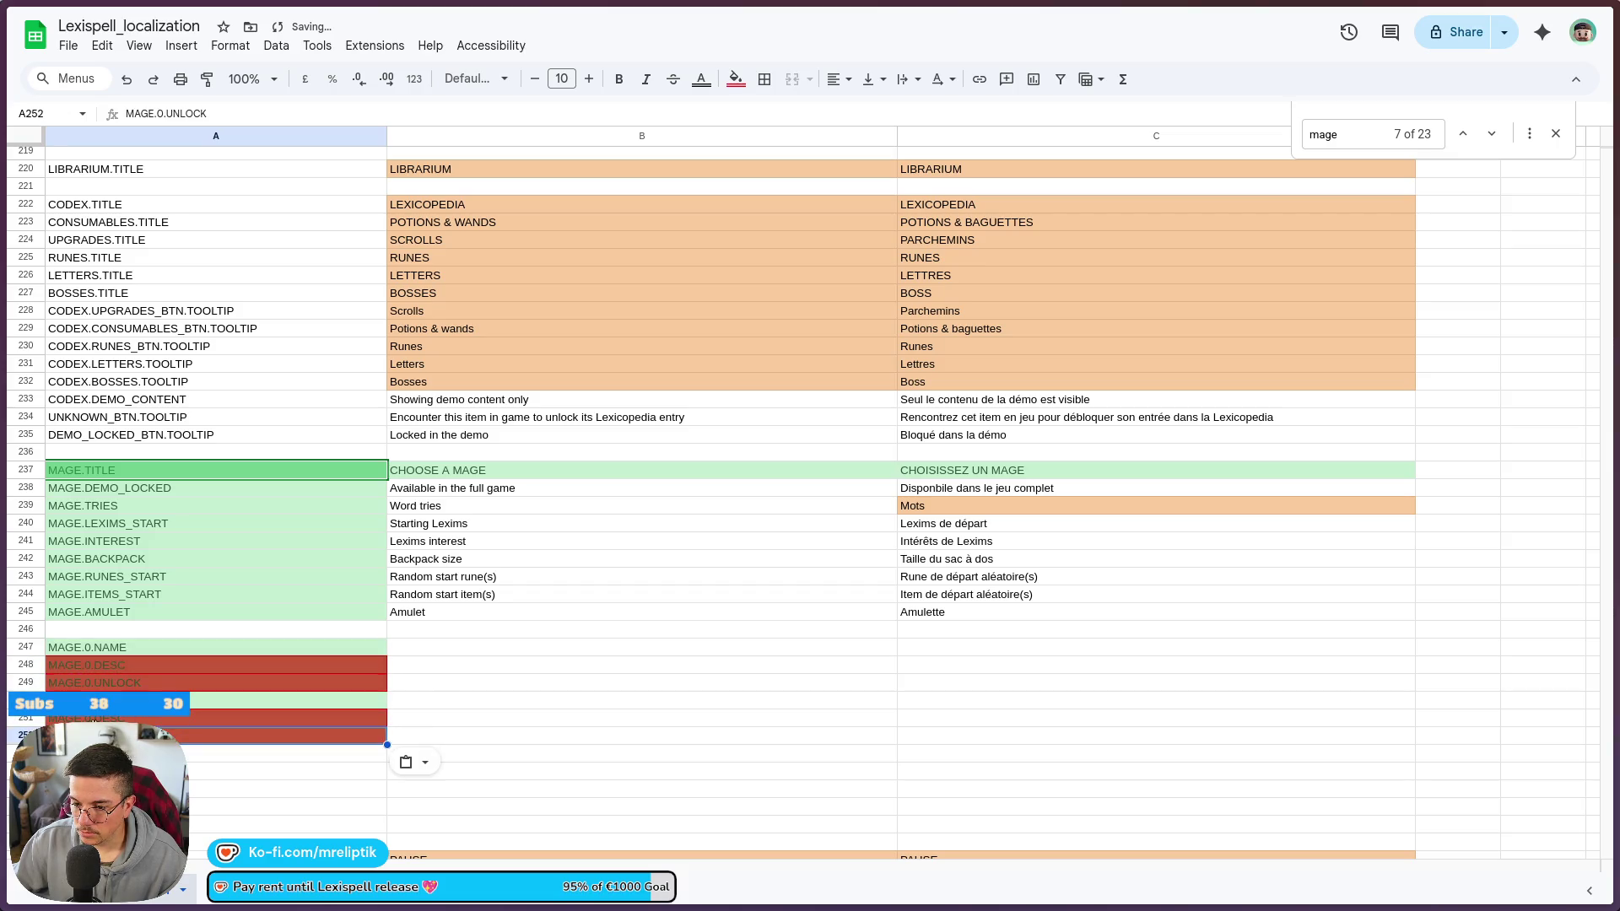
- Renumber the copied keys in A251 and A252 to MAGE.1.DESC and MAGE.1.UNLOCK
left_click(177, 719)
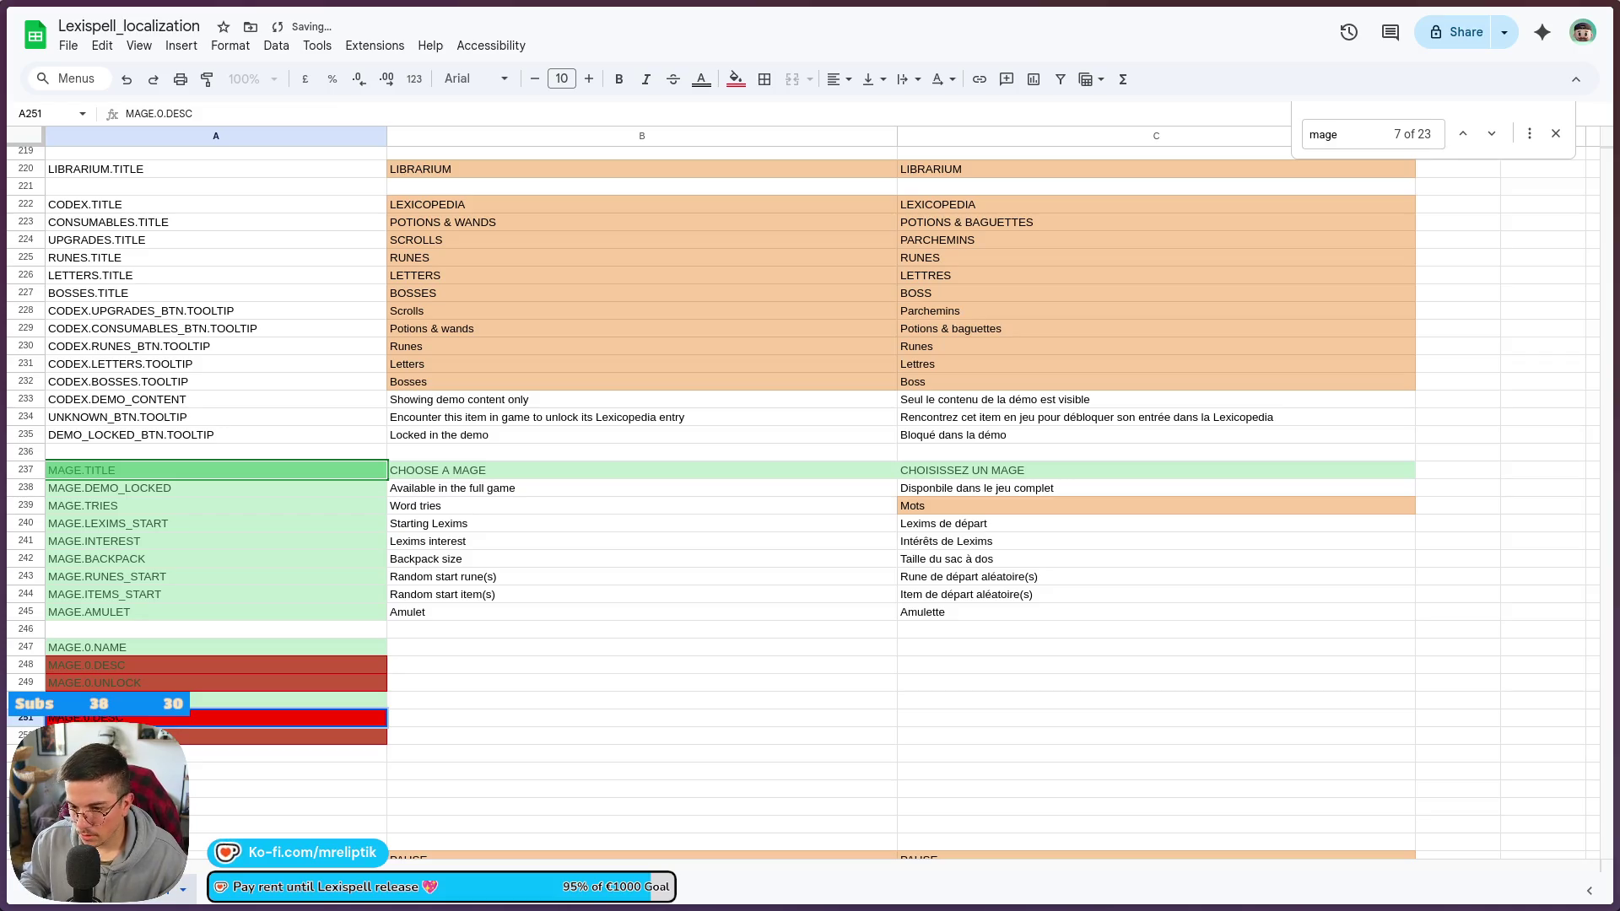
type("1")
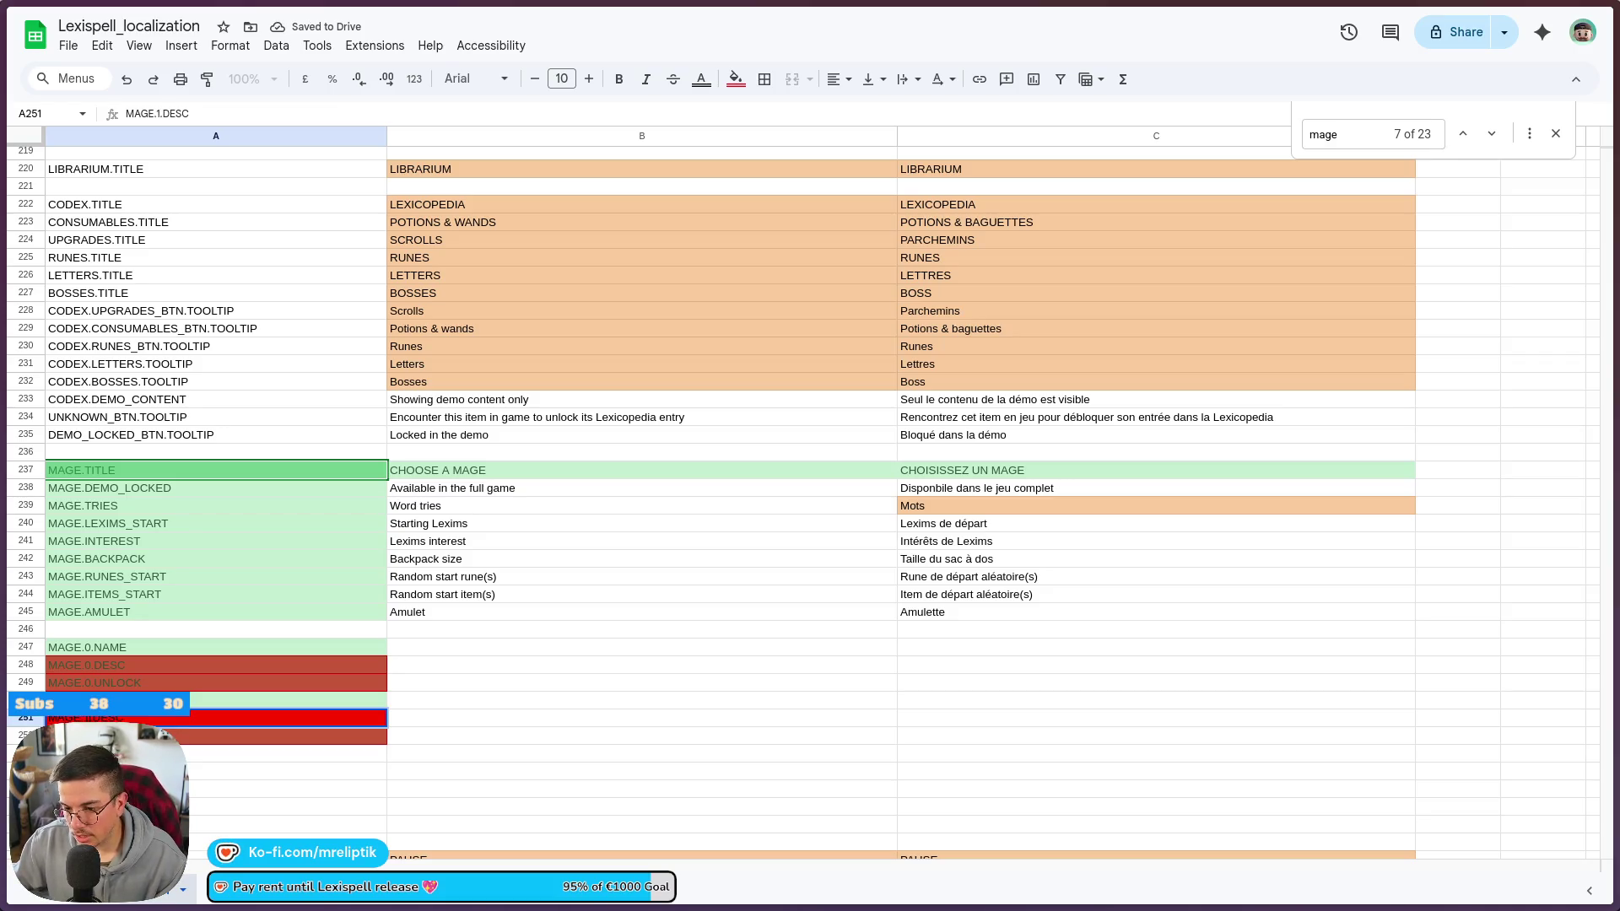
key("Return")
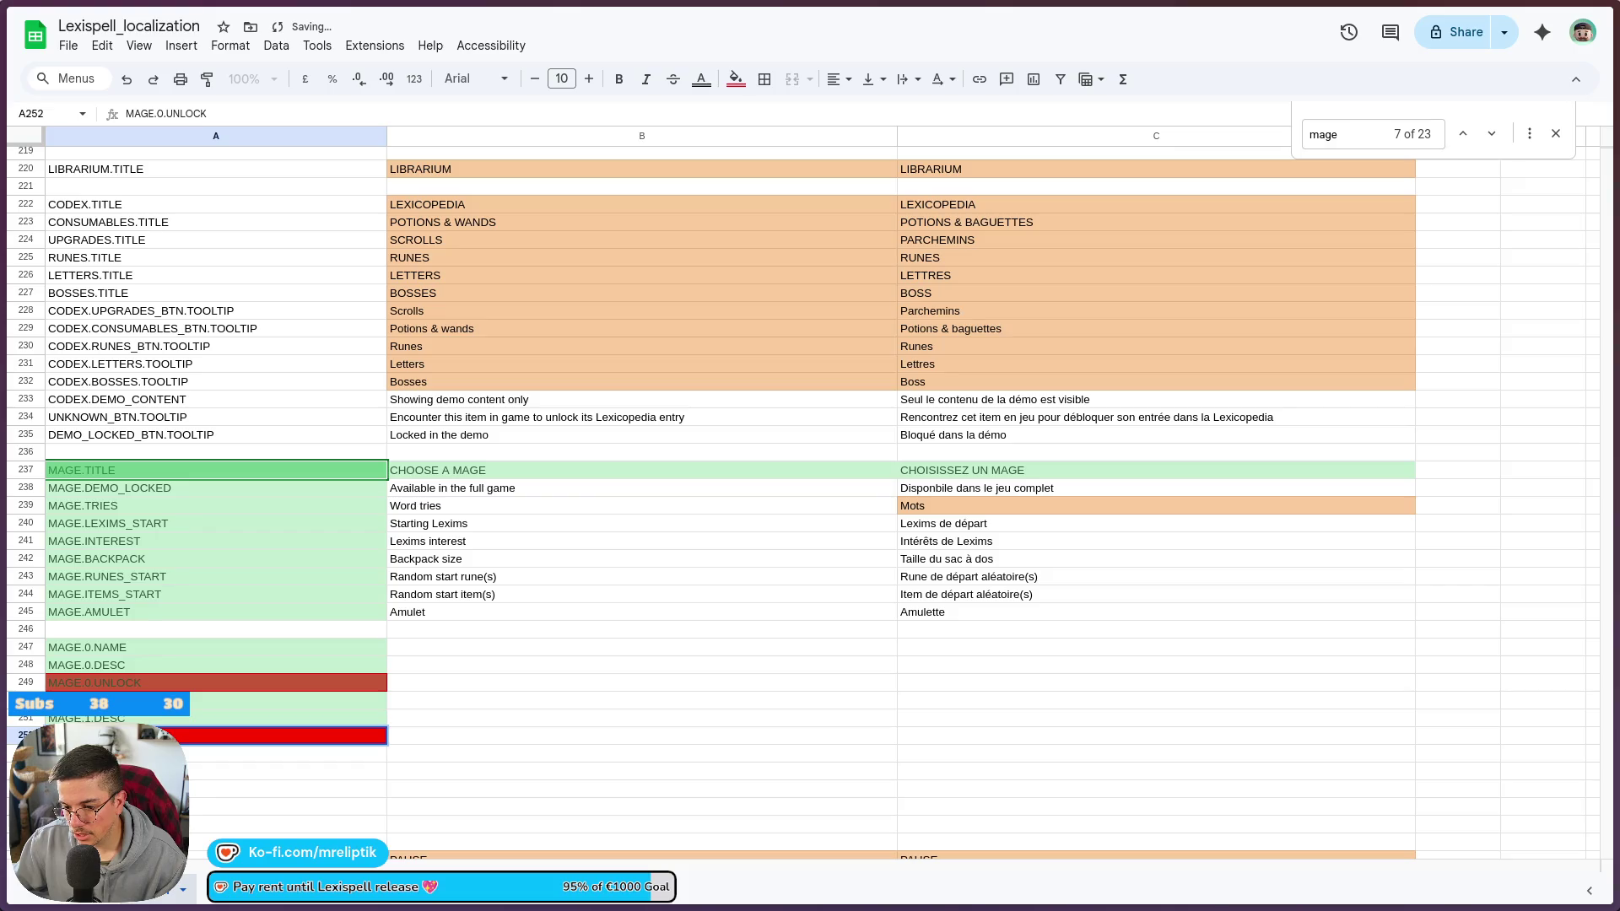
type("1")
key("Return")
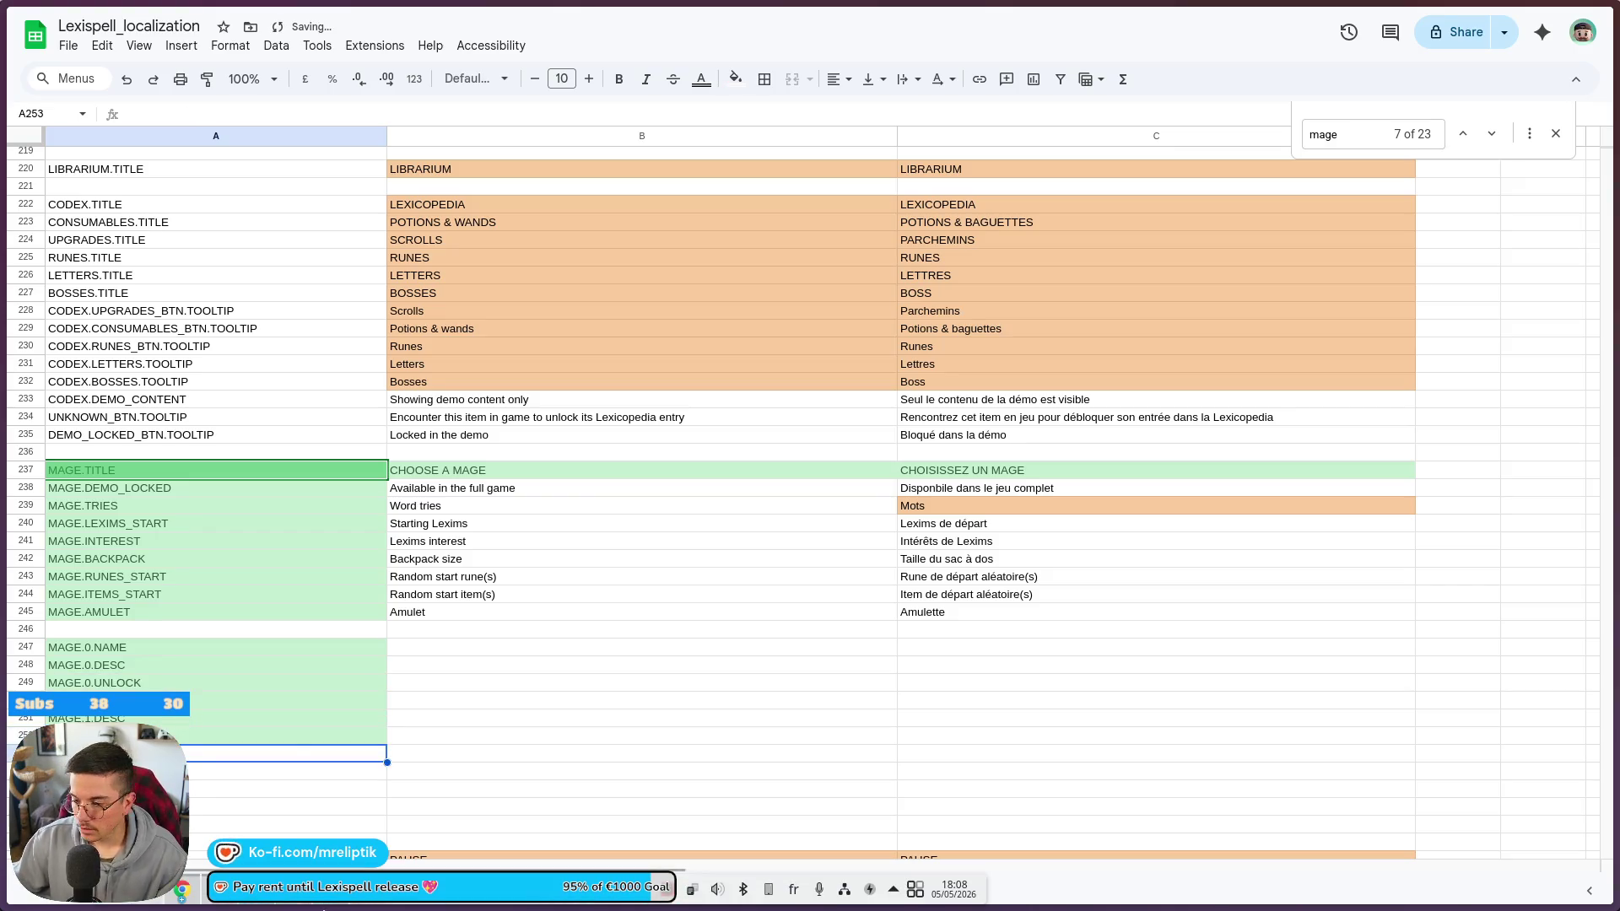
left_click(369, 707)
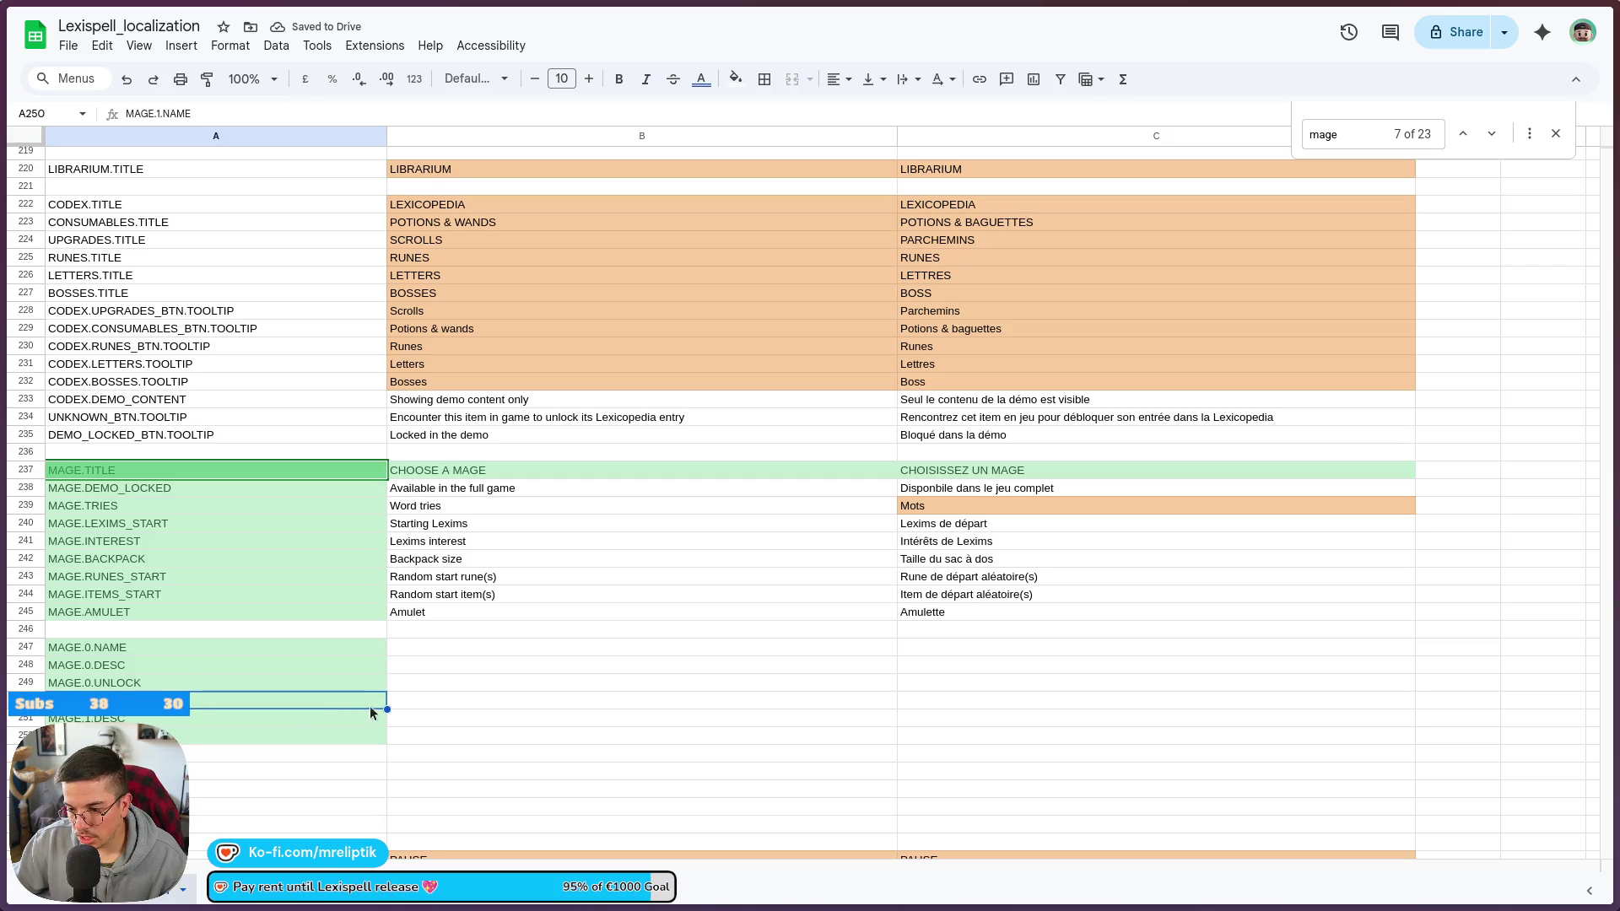
key("ctrl+v")
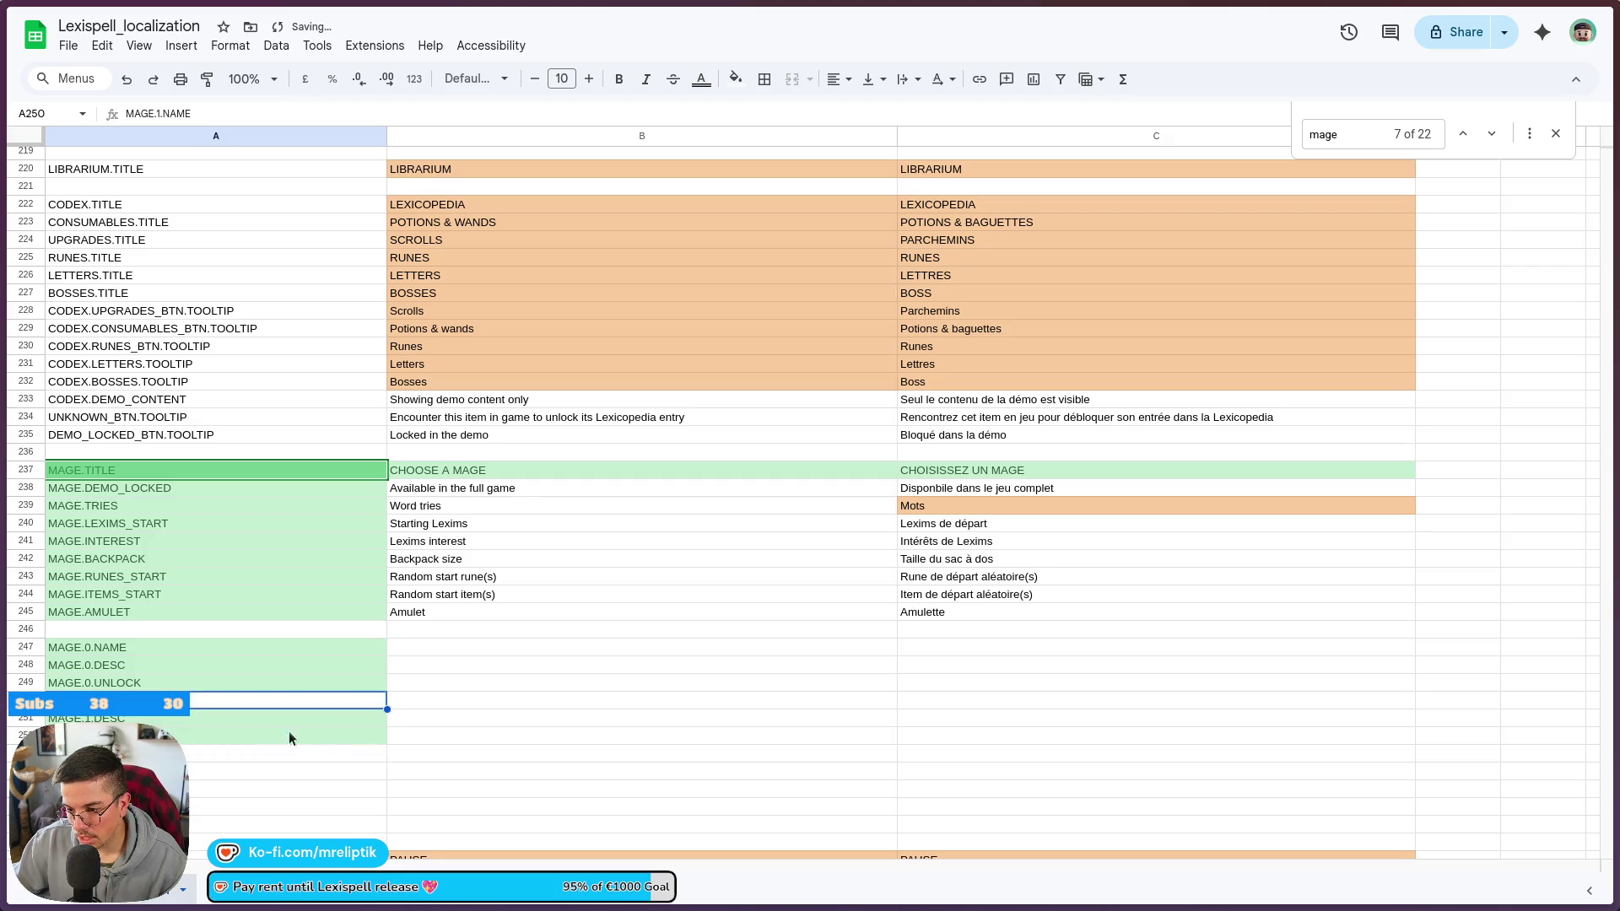
- Fill the key pattern down into A253:A255 and rename those cells to MAGE.2.NAME, MAGE.2.DESC and MAGE.2.UNLOCK
left_click_drag(139, 651, 193, 739)
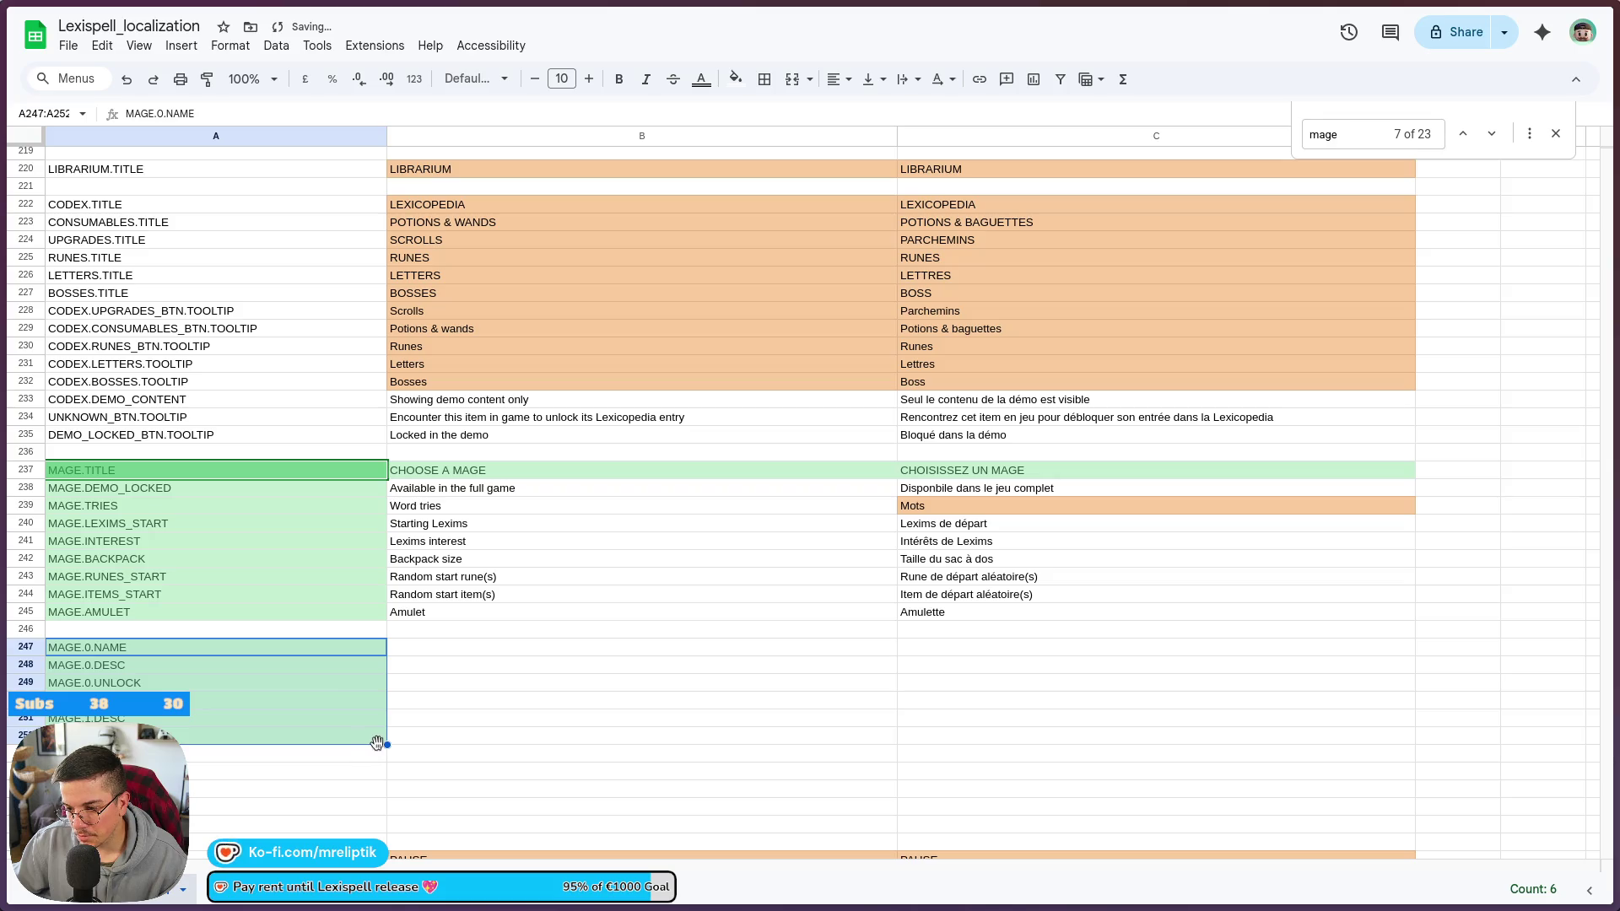
left_click_drag(382, 795, 382, 796)
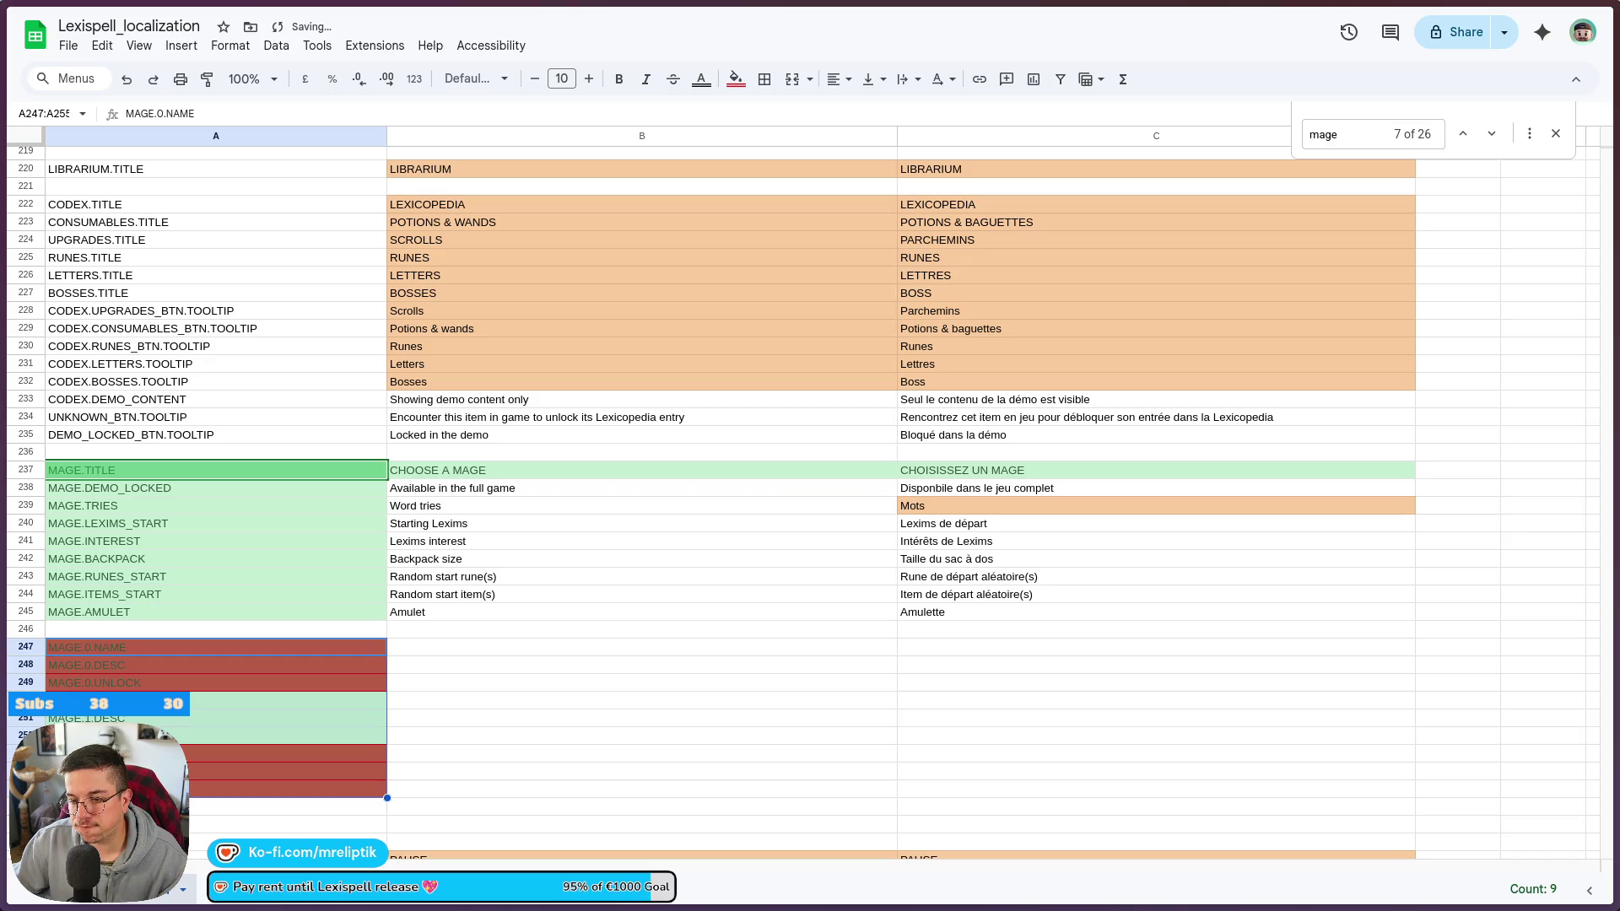
left_click(287, 754)
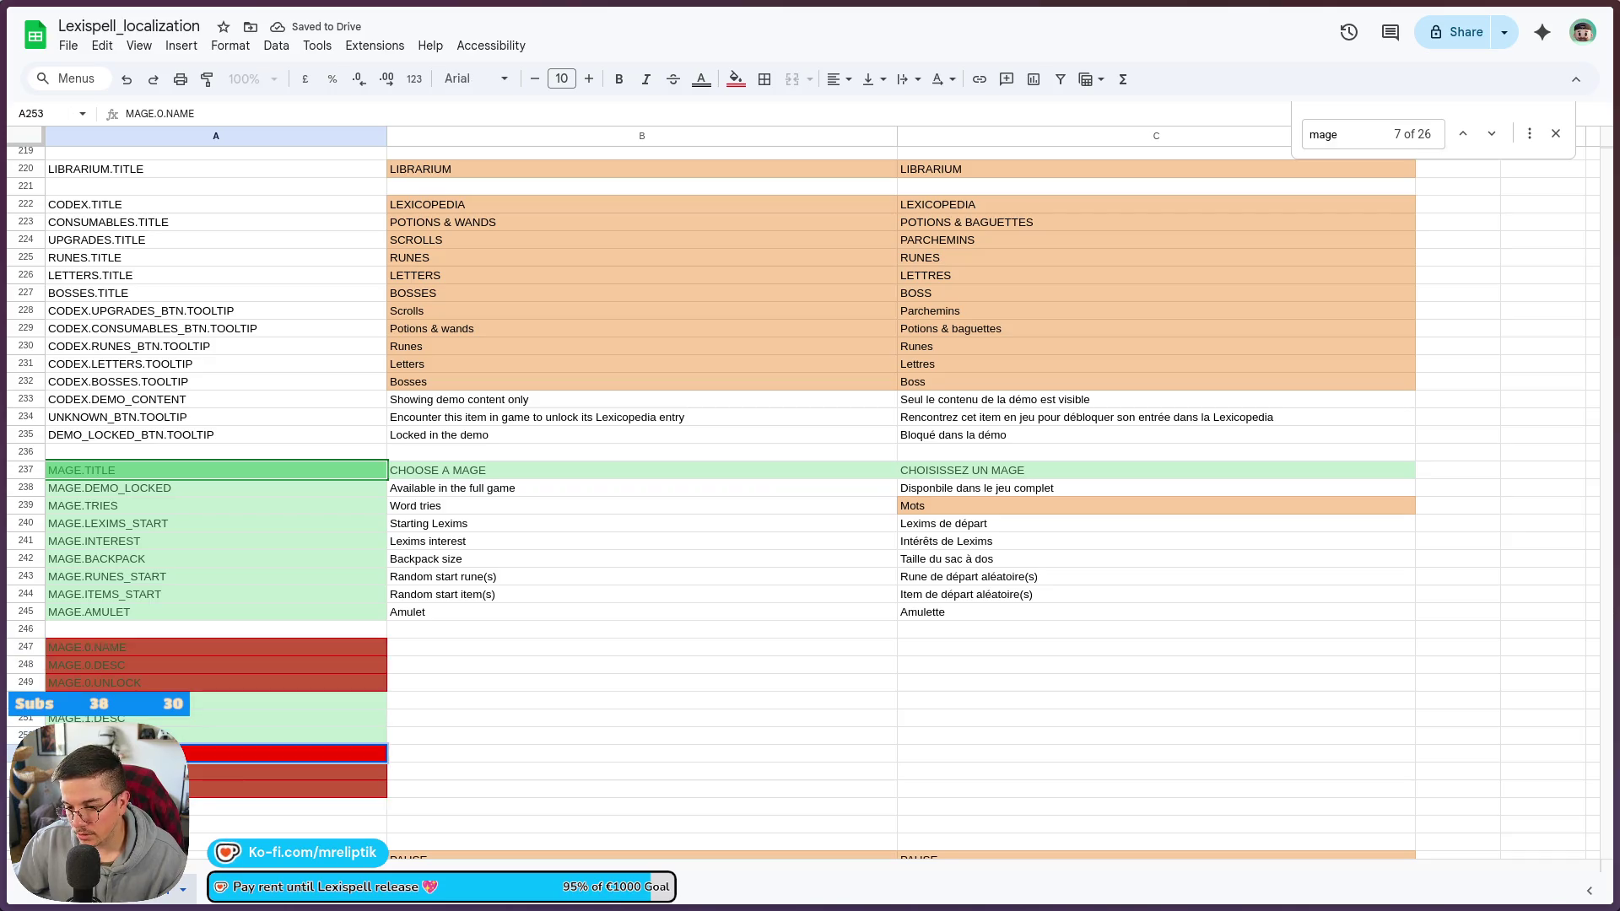
key("BackSpace")
key("BackSpace")
key("BackSpace")
type("2.NAME")
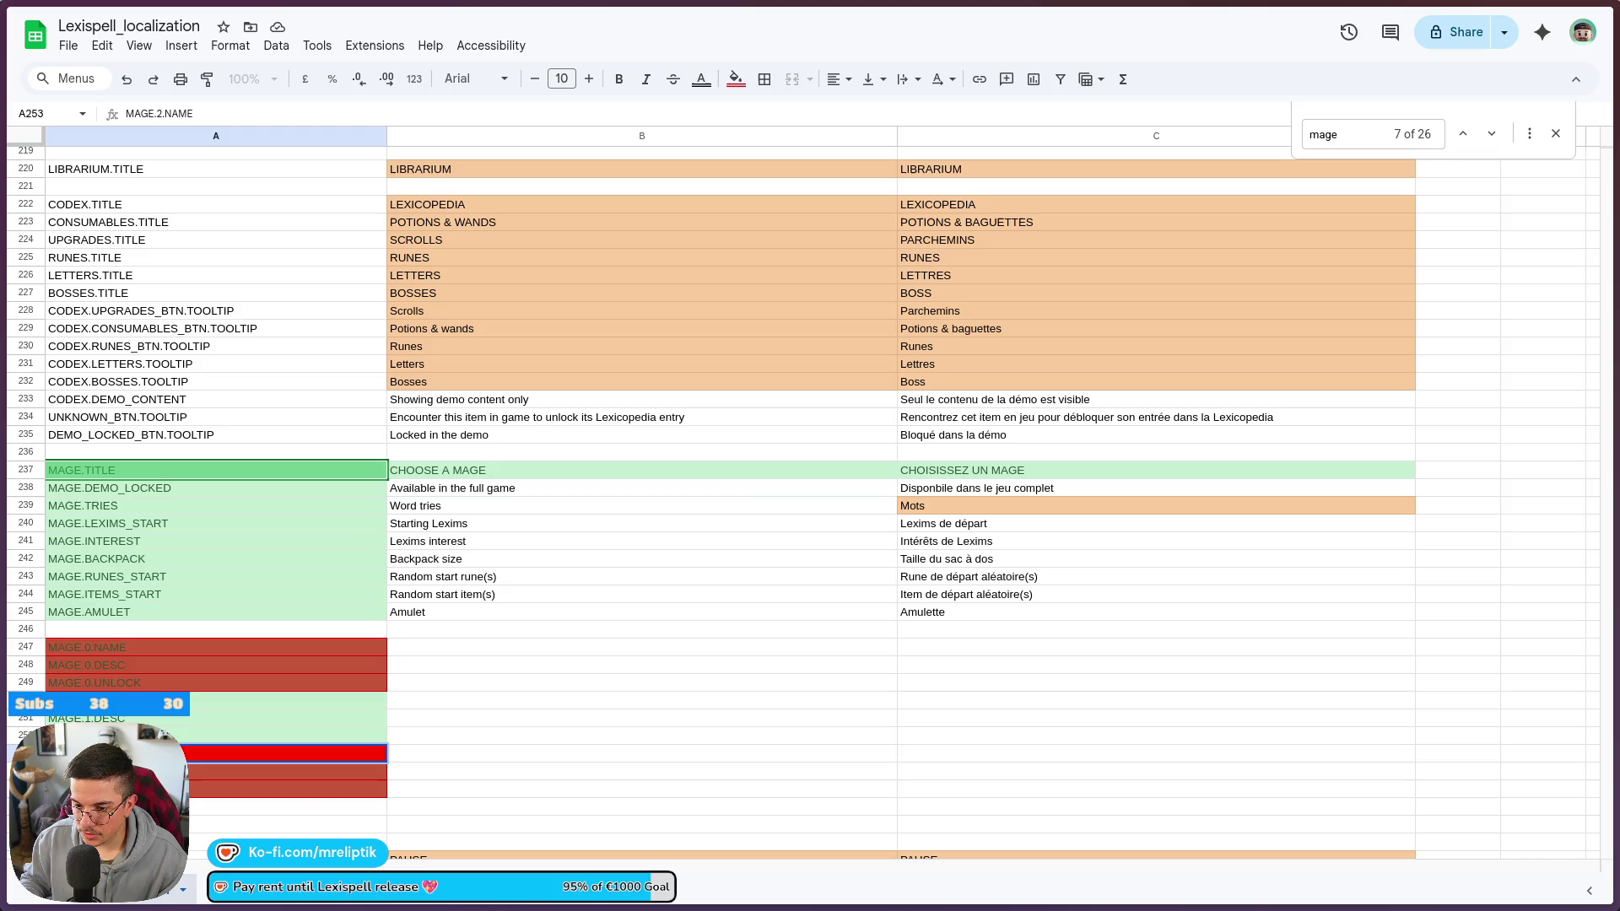
key("Return")
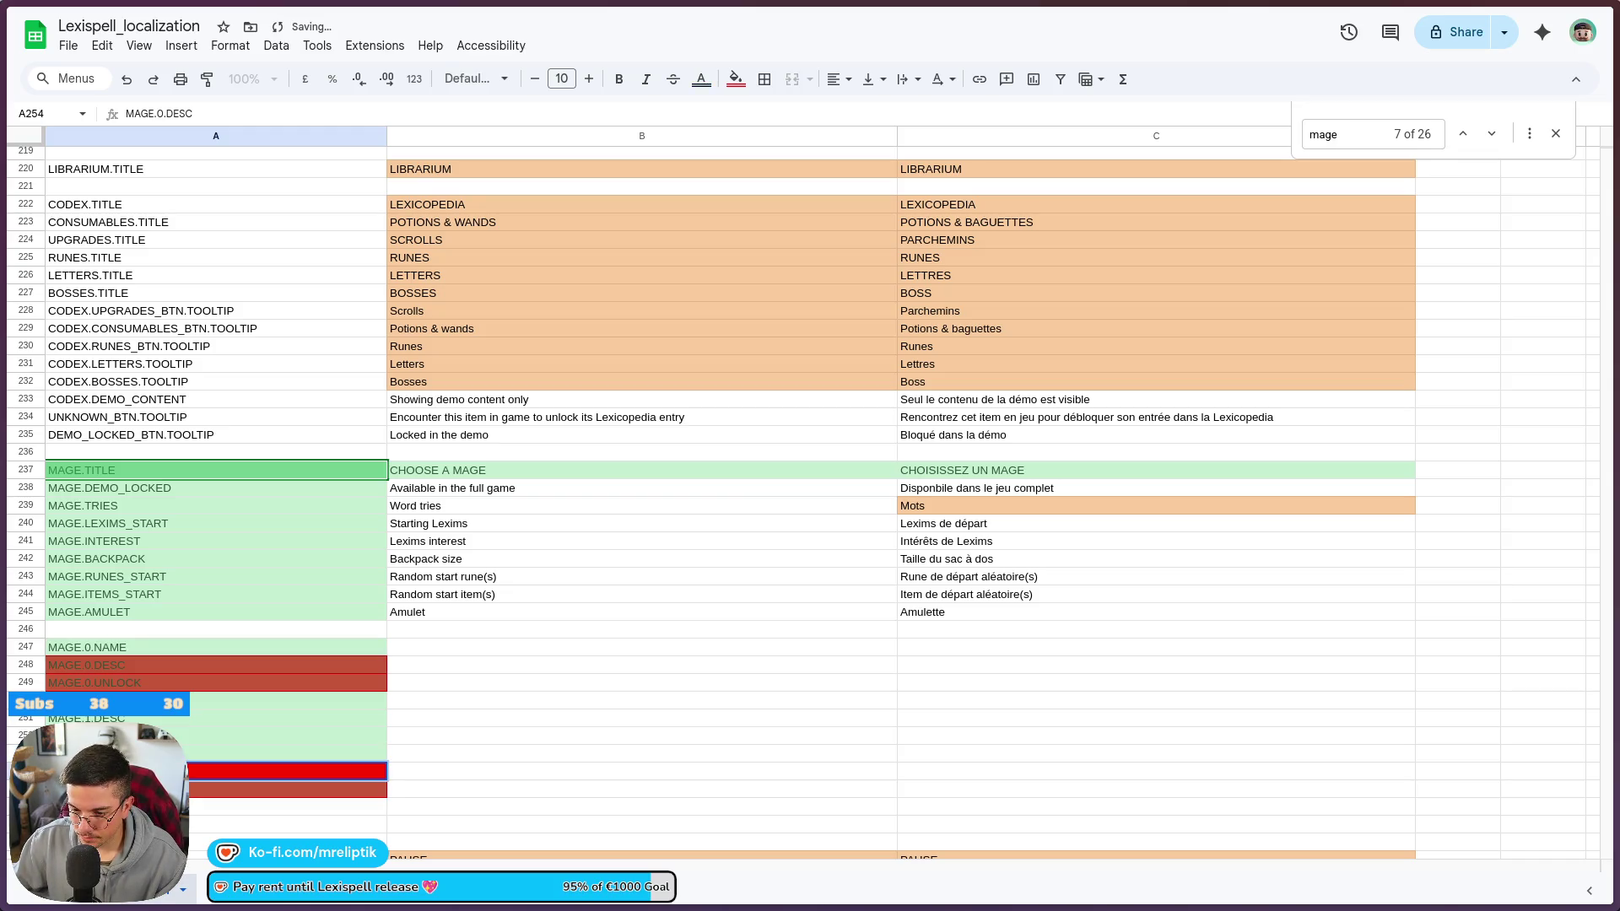
key("BackSpace")
key("BackSpace")
key("BackSpace")
type("2.DESC")
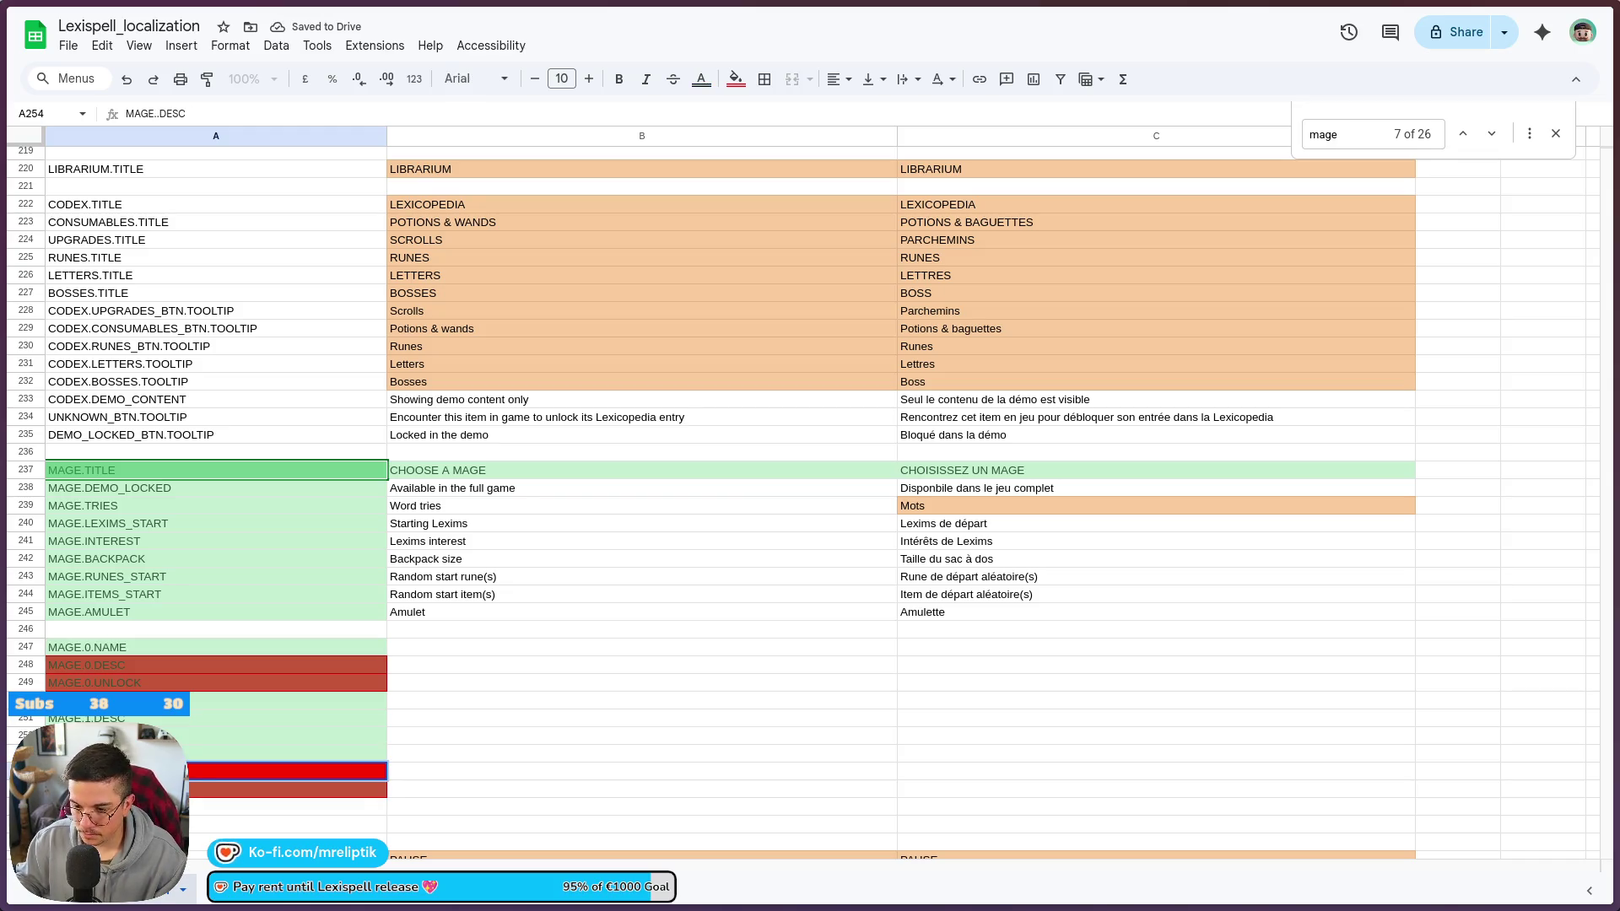
key("Return")
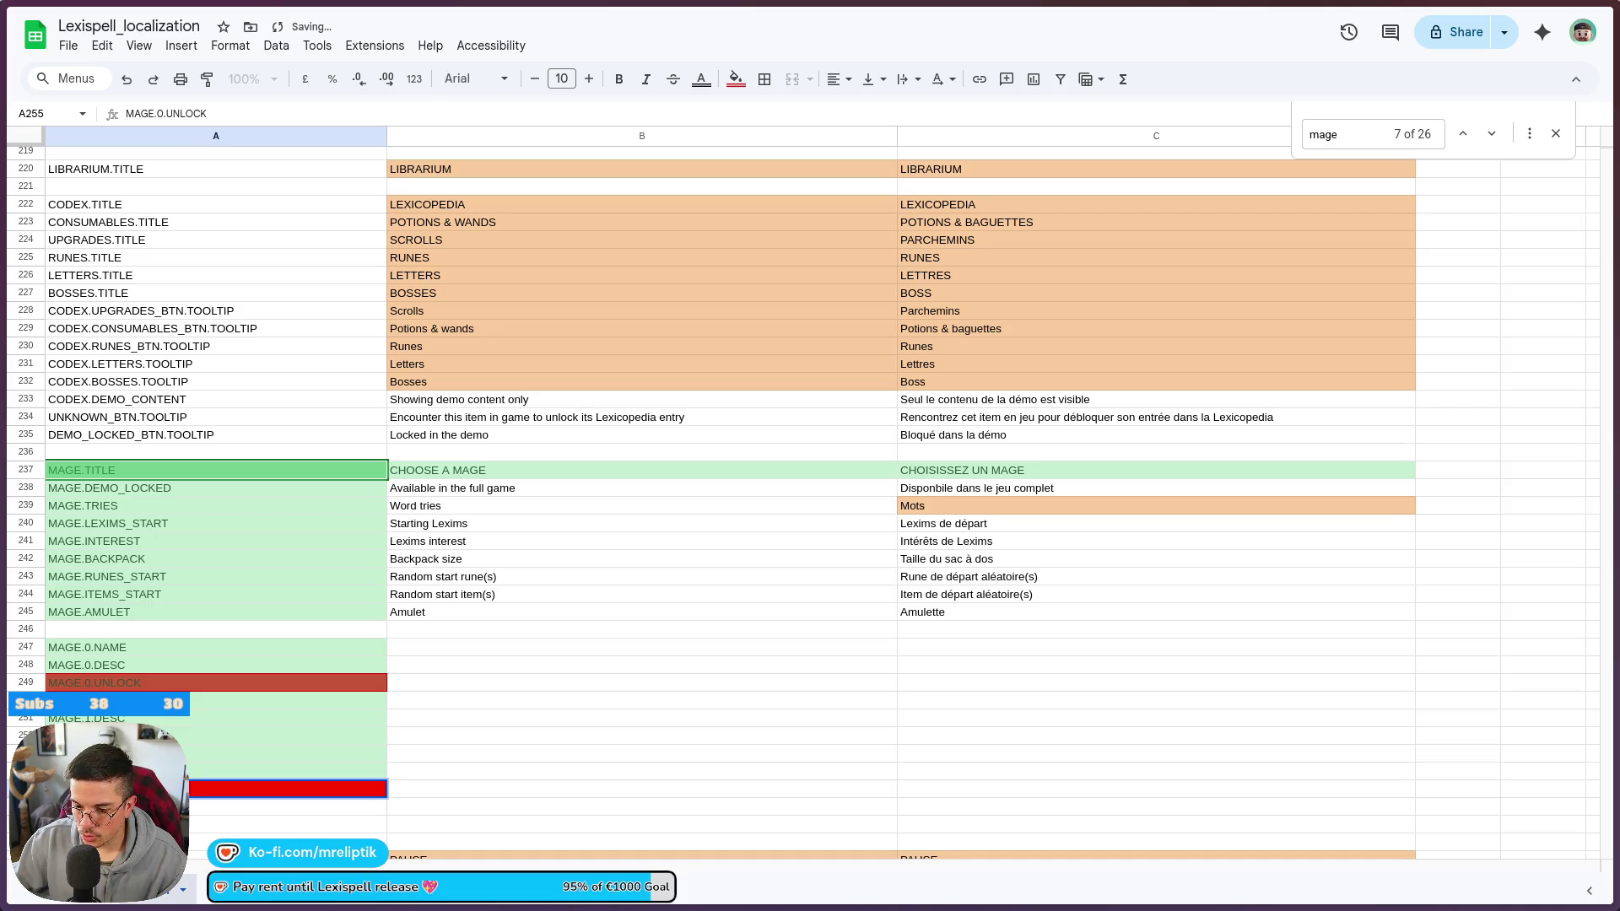
key("BackSpace")
key("BackSpace")
key("BackSpace")
type("2.UNLOCK")
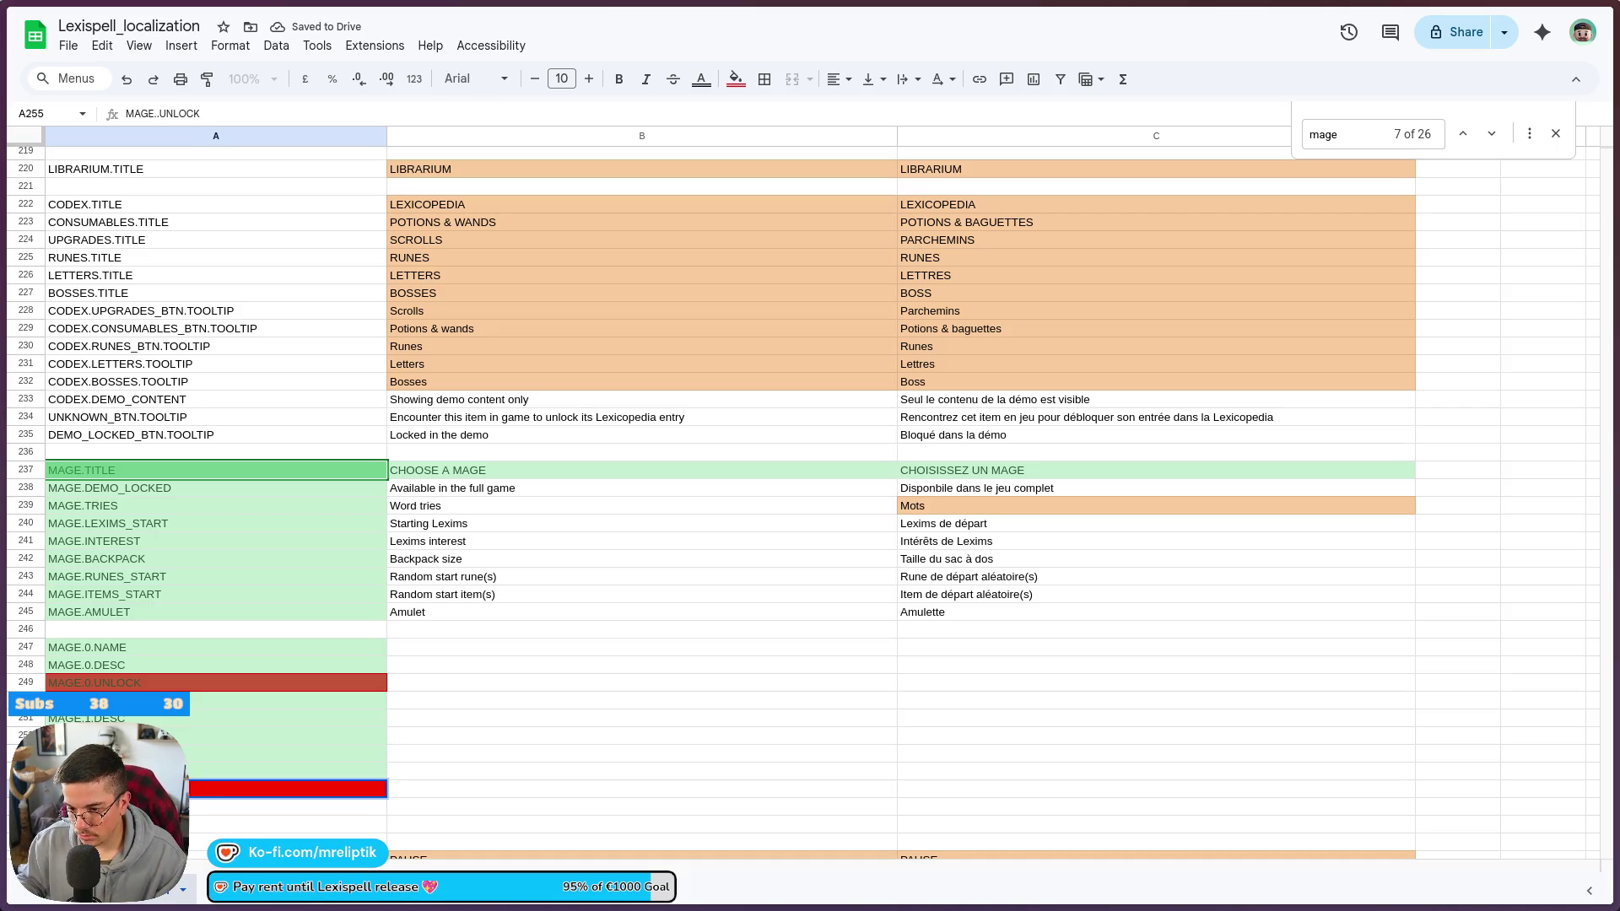
key("Return")
scroll(166, 561, "down", 3)
- Insert a blank row above row 256 and fill-drag the mage 2 keys down into rows 256–258
right_click(94, 580)
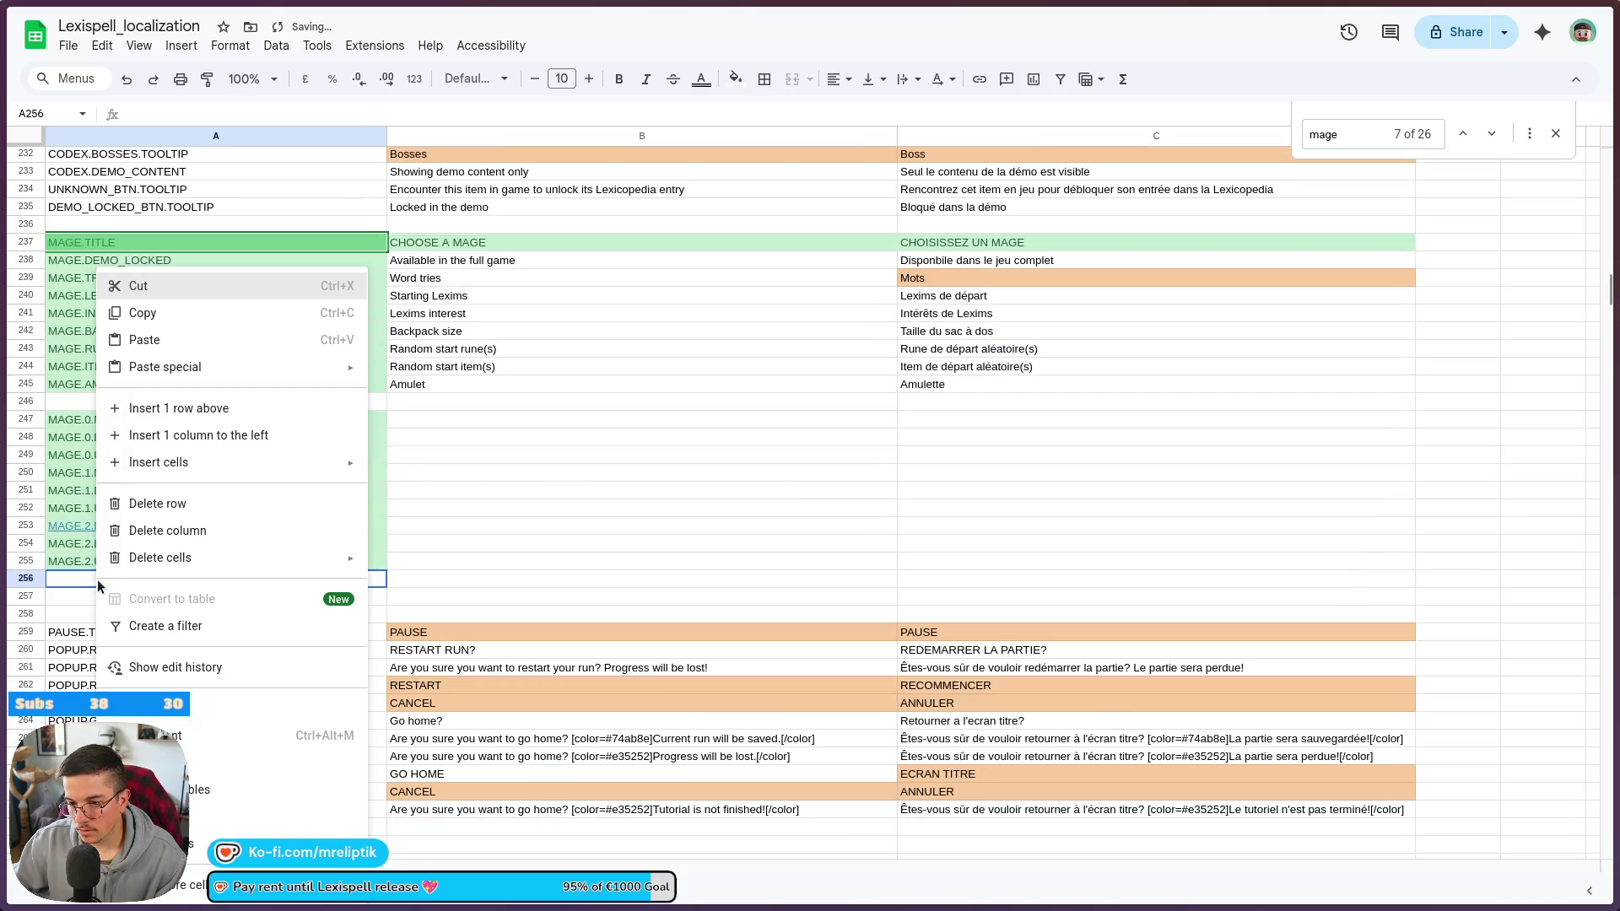
left_click(127, 410)
left_click(155, 524)
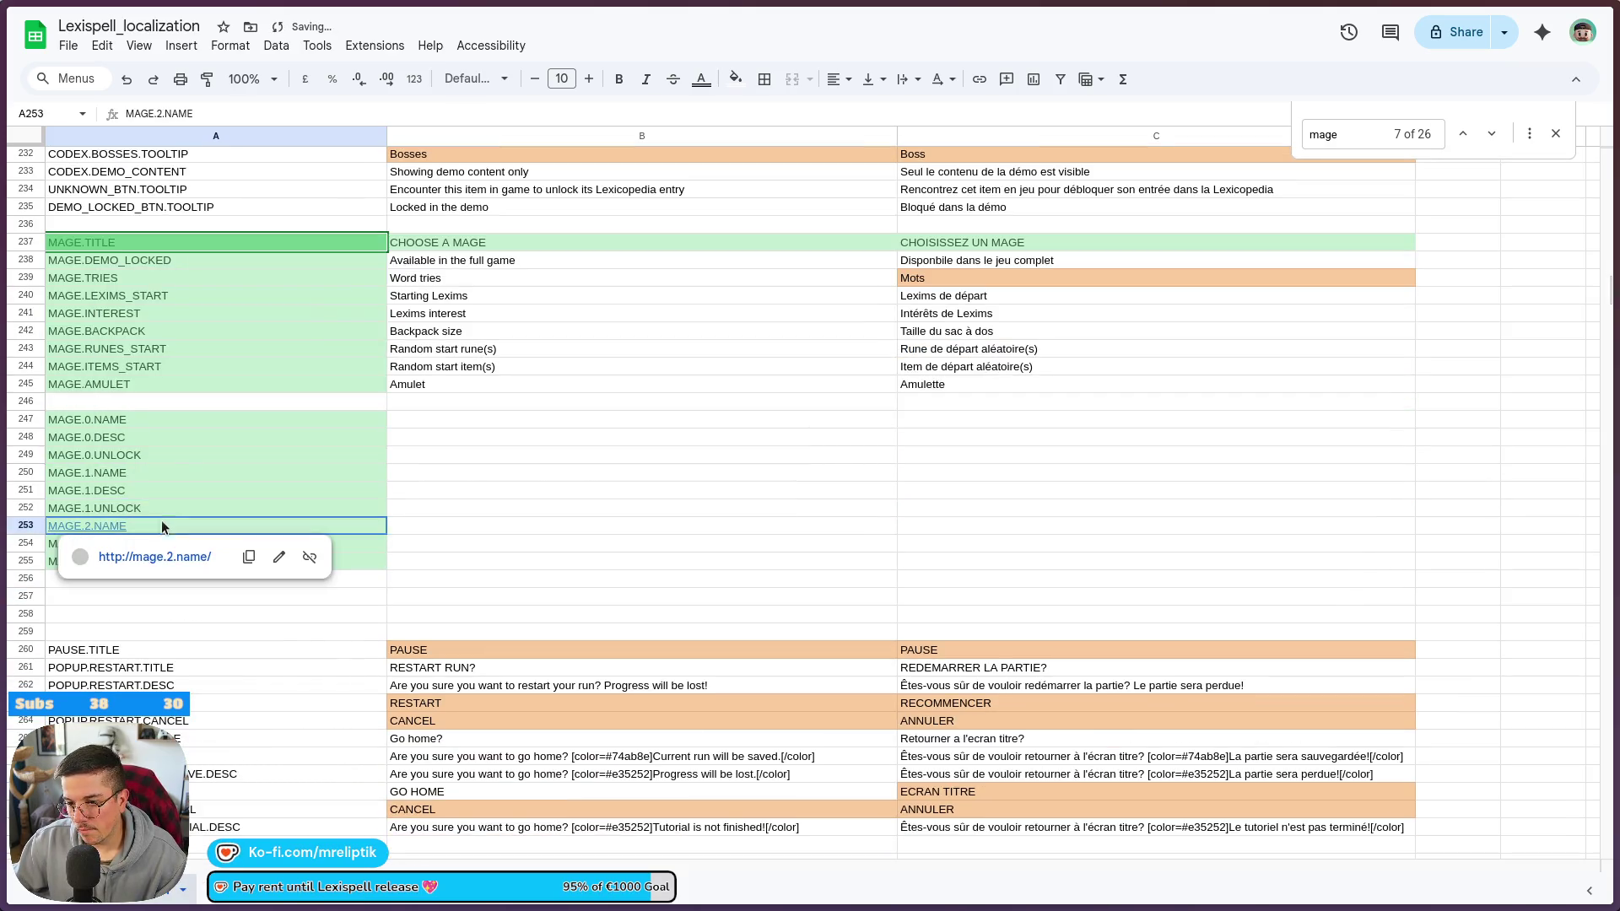
left_click(268, 565, "shift")
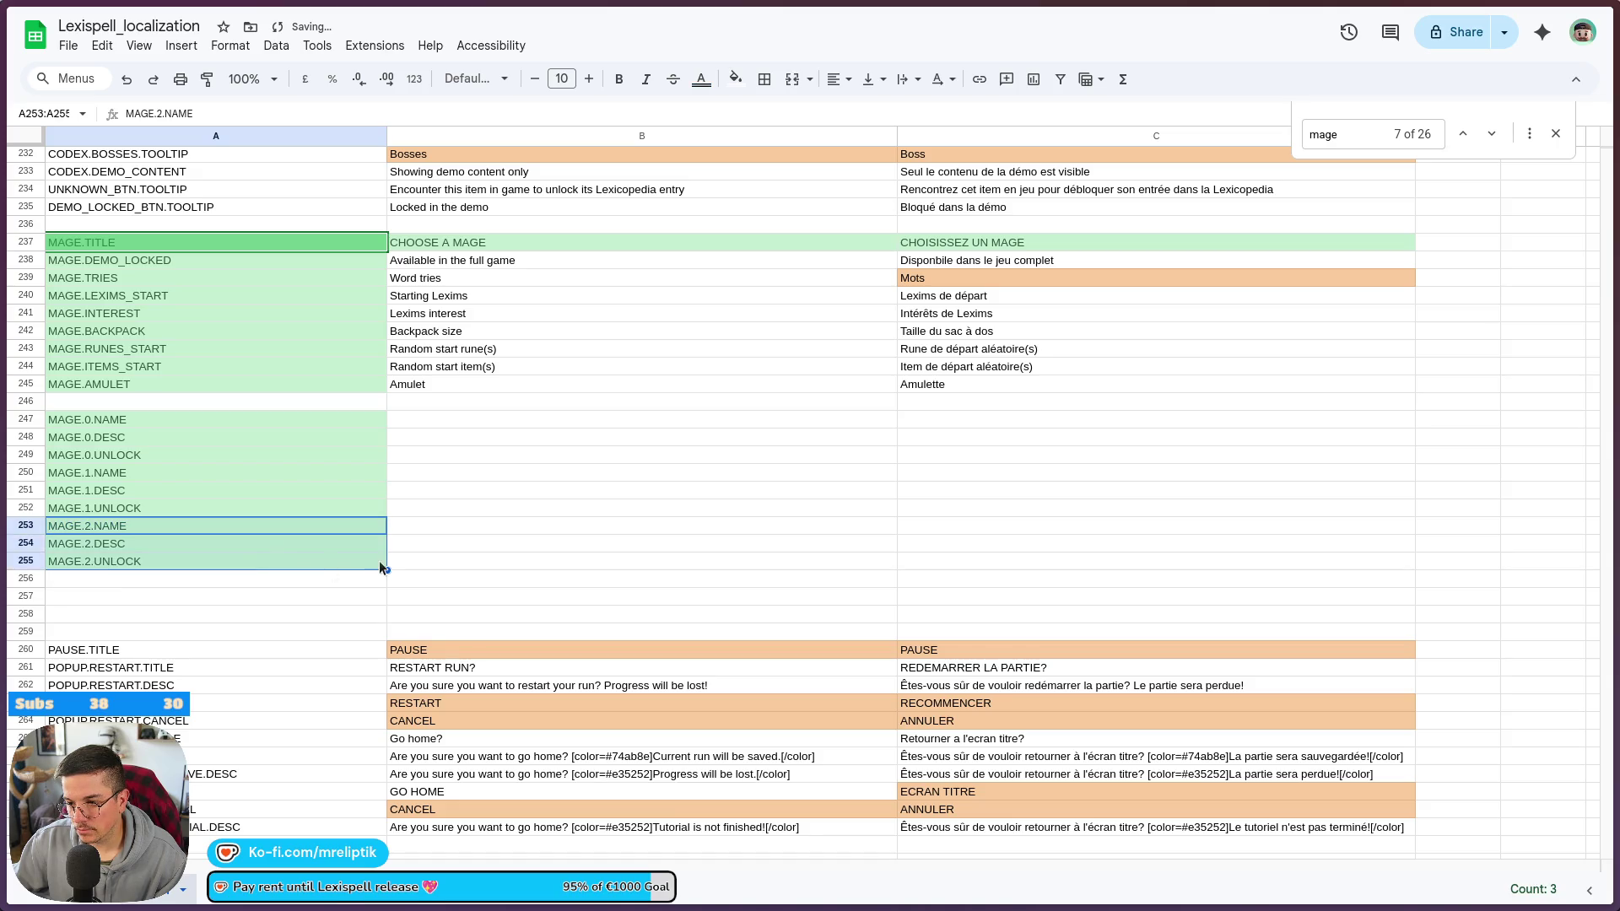
left_click_drag(386, 567, 387, 625)
- Renumber the copied keys in A256:A258 to MAGE.3.NAME, MAGE.3.DESC and MAGE.3.UNLOCK
left_click(90, 580)
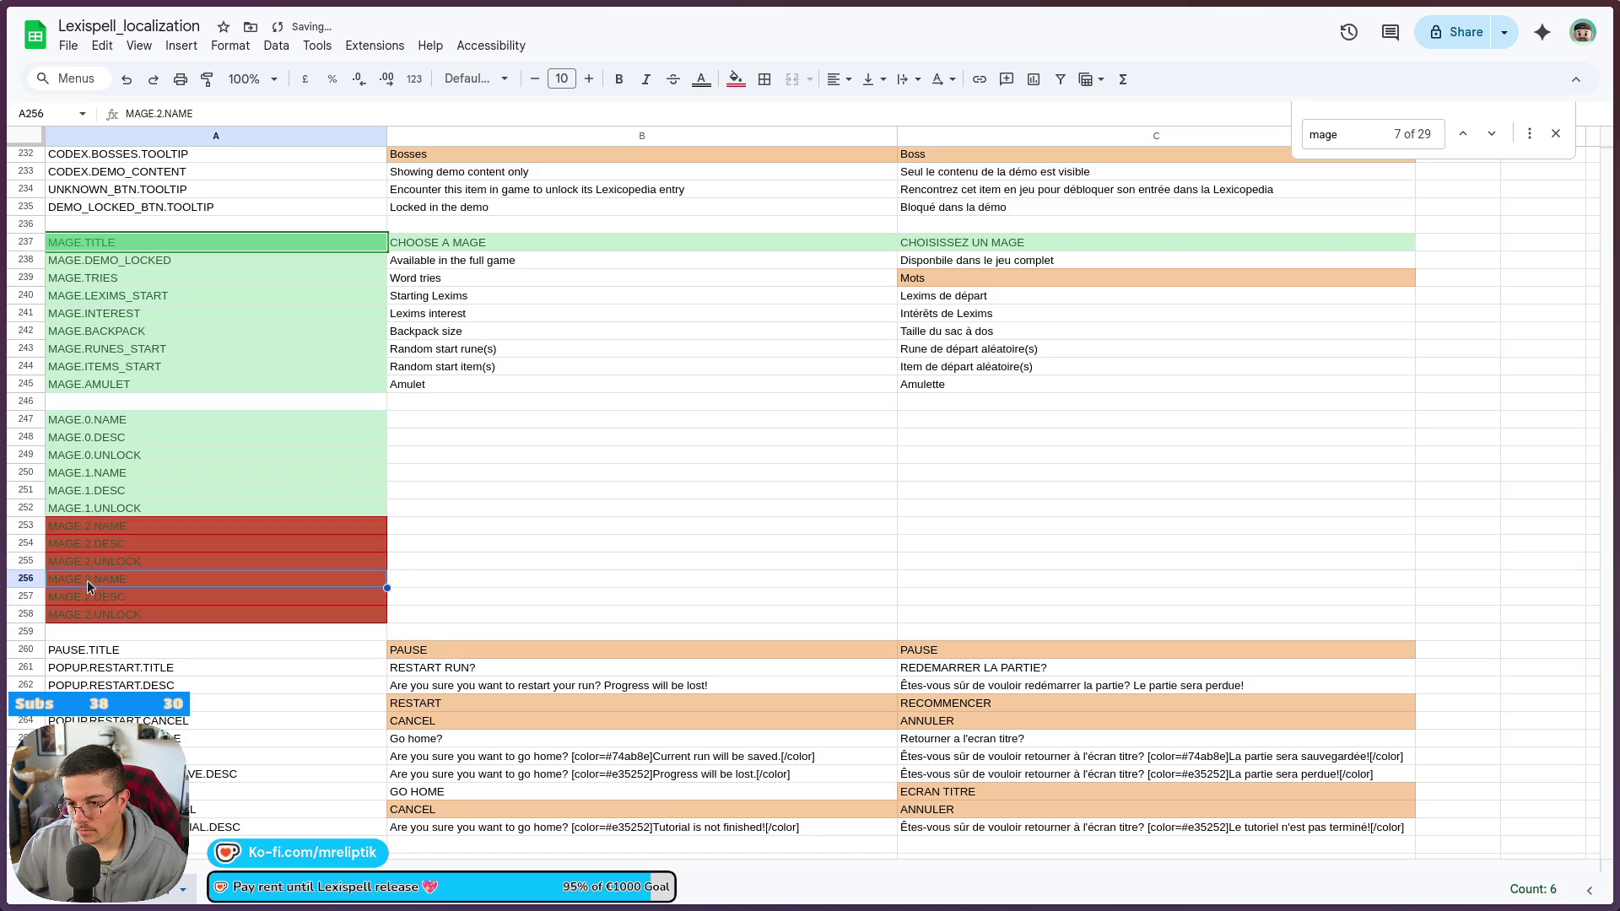
double_click(90, 580)
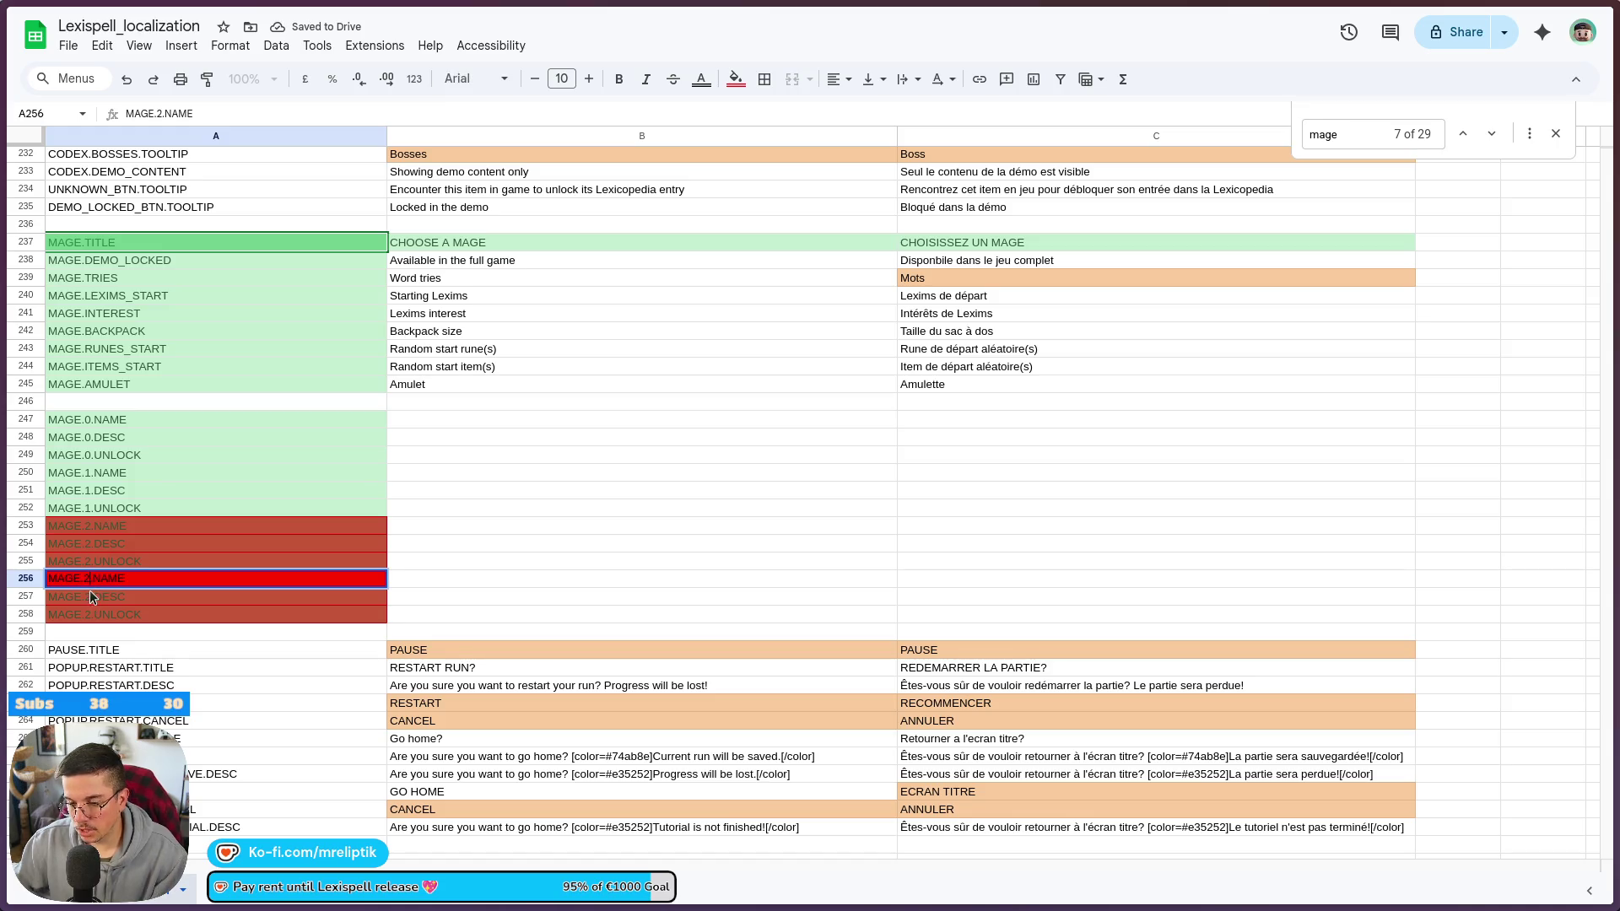
key("BackSpace")
type("3")
key("Return")
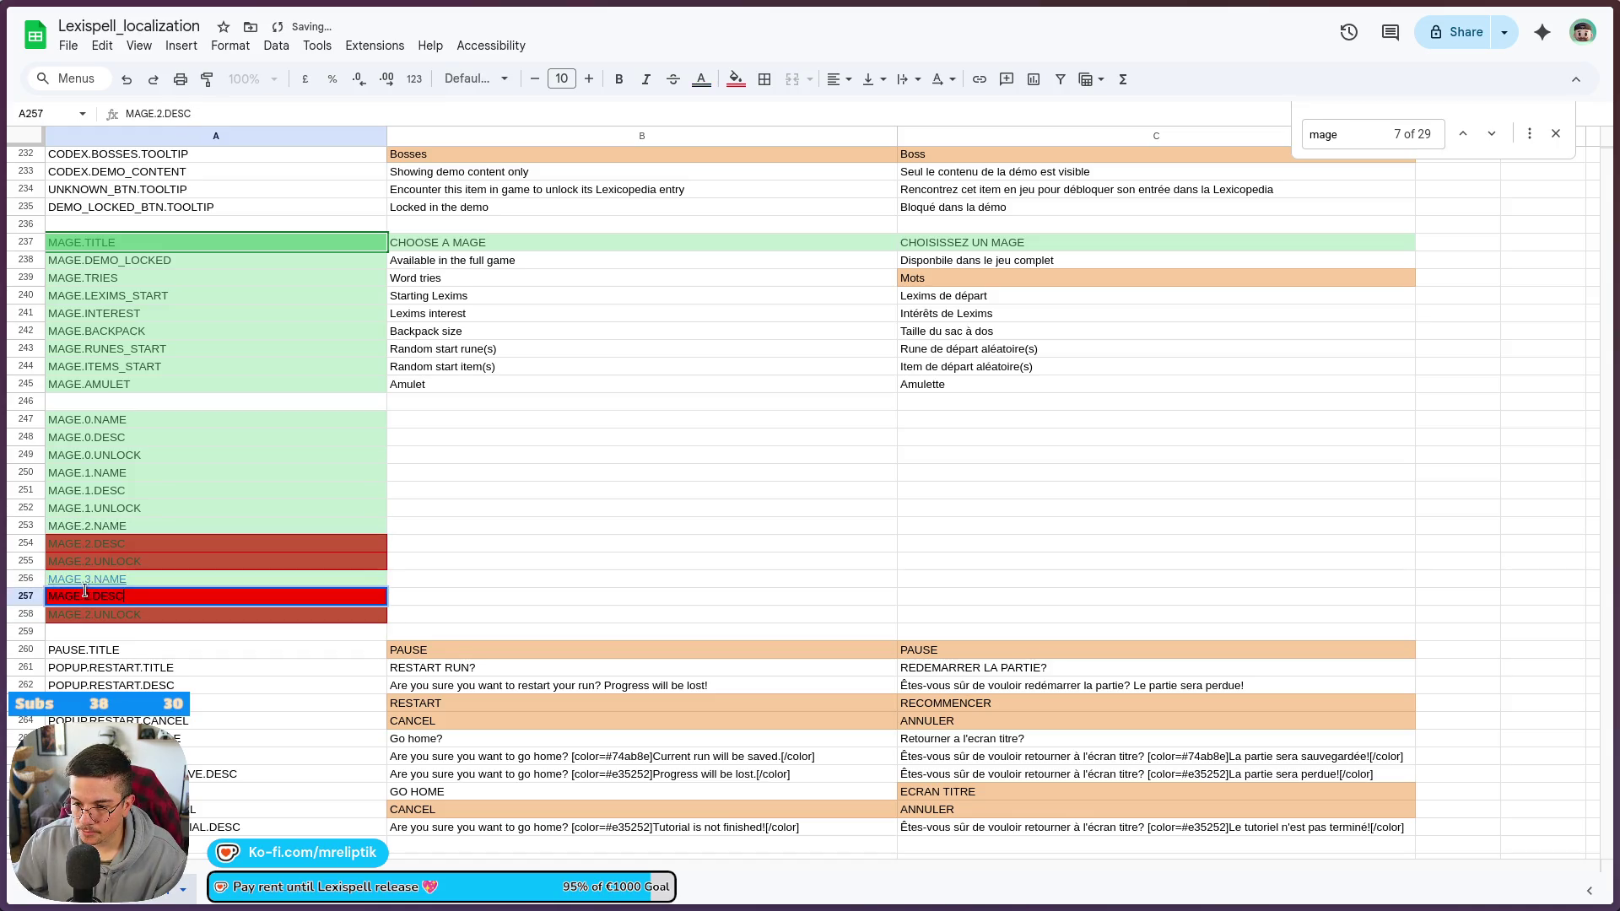
double_click(89, 599)
key("BackSpace")
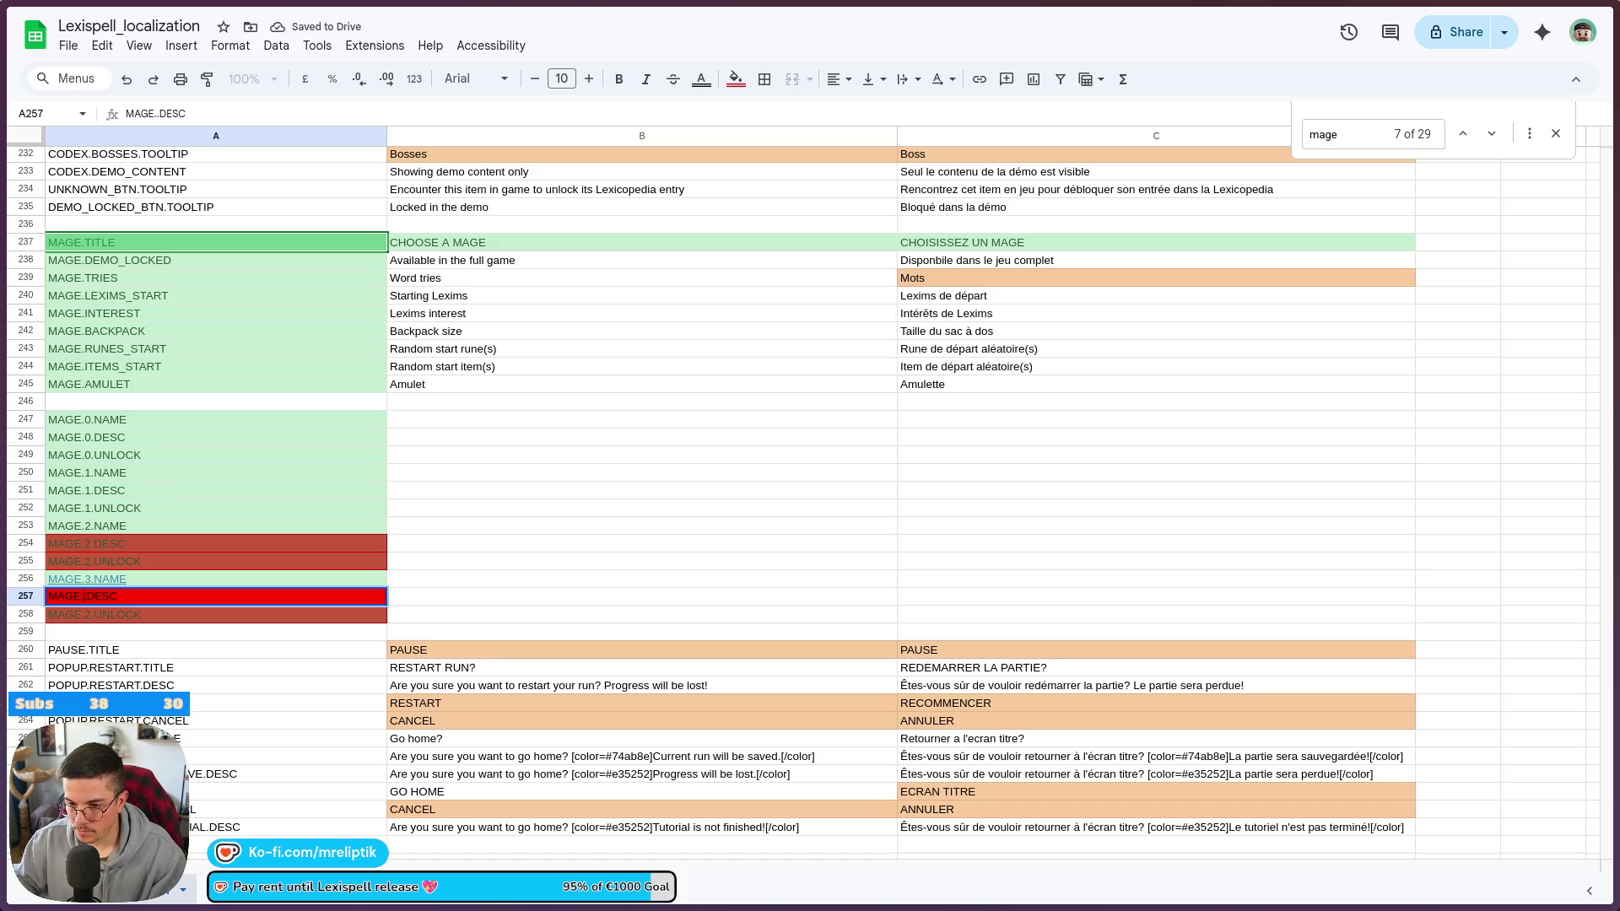
type("3")
key("Return")
double_click(87, 614)
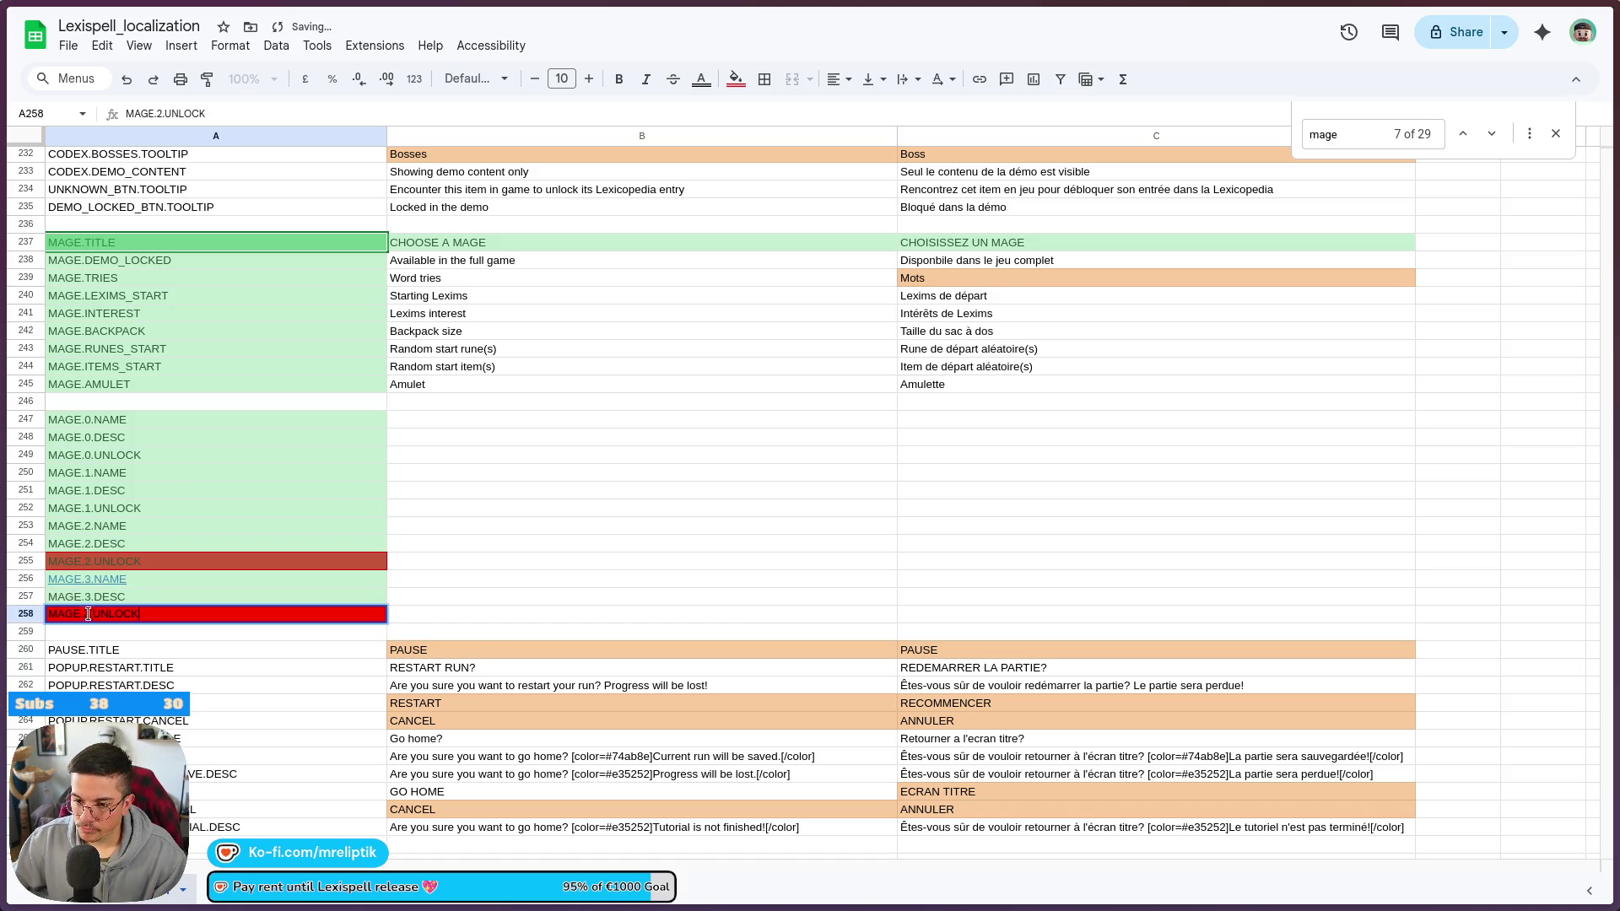
key("BackSpace")
type("3")
key("Return")
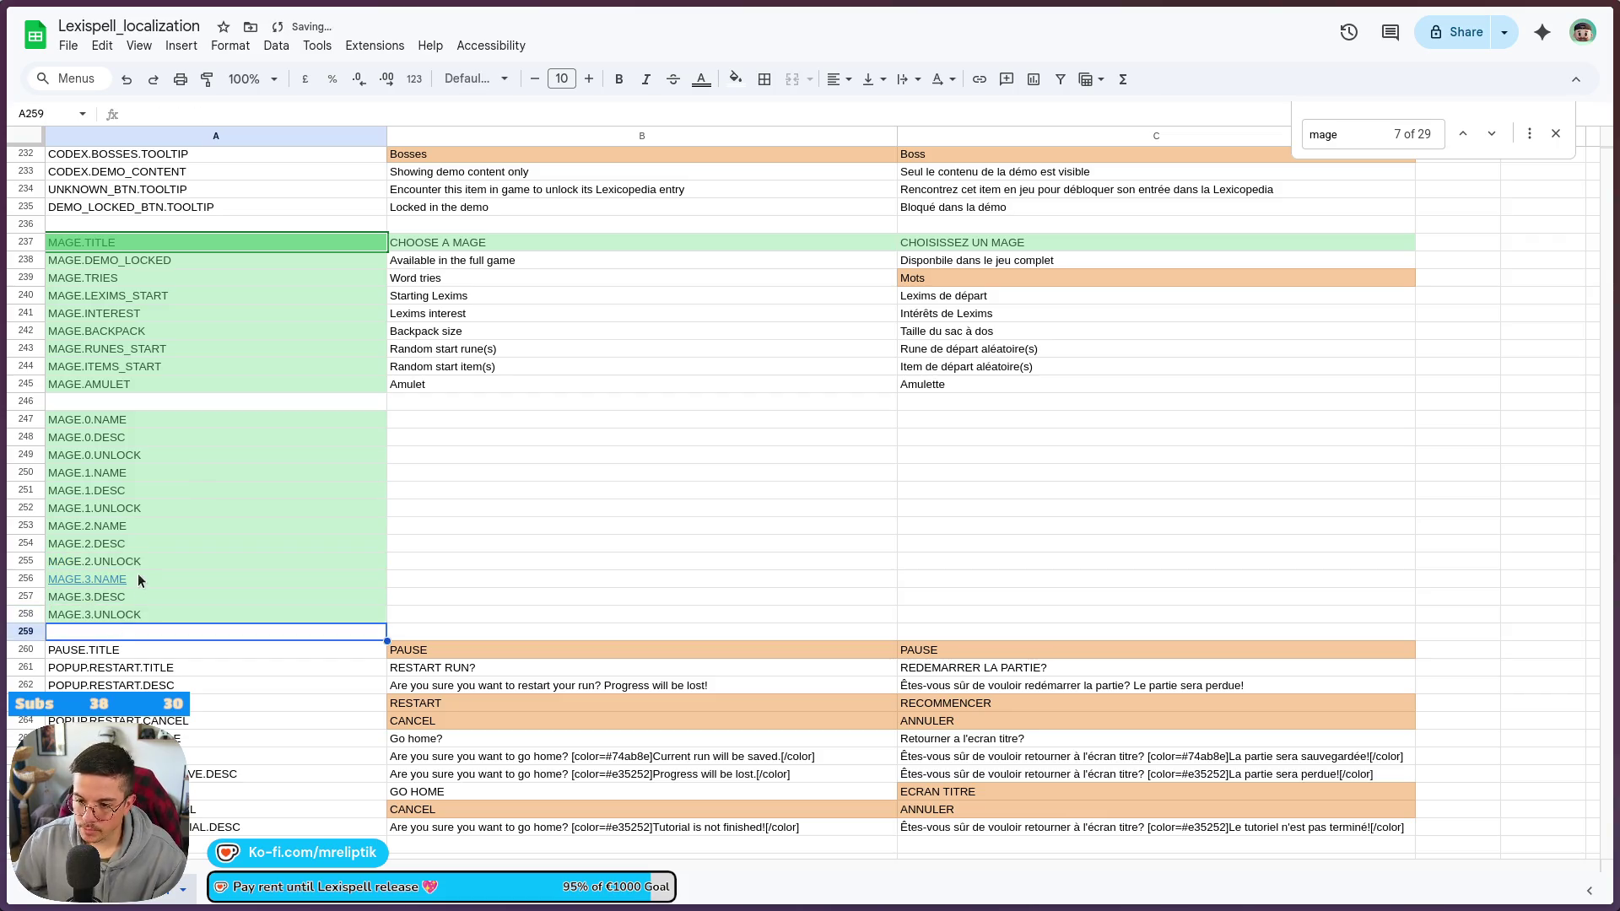
left_click(140, 580)
left_click(419, 422)
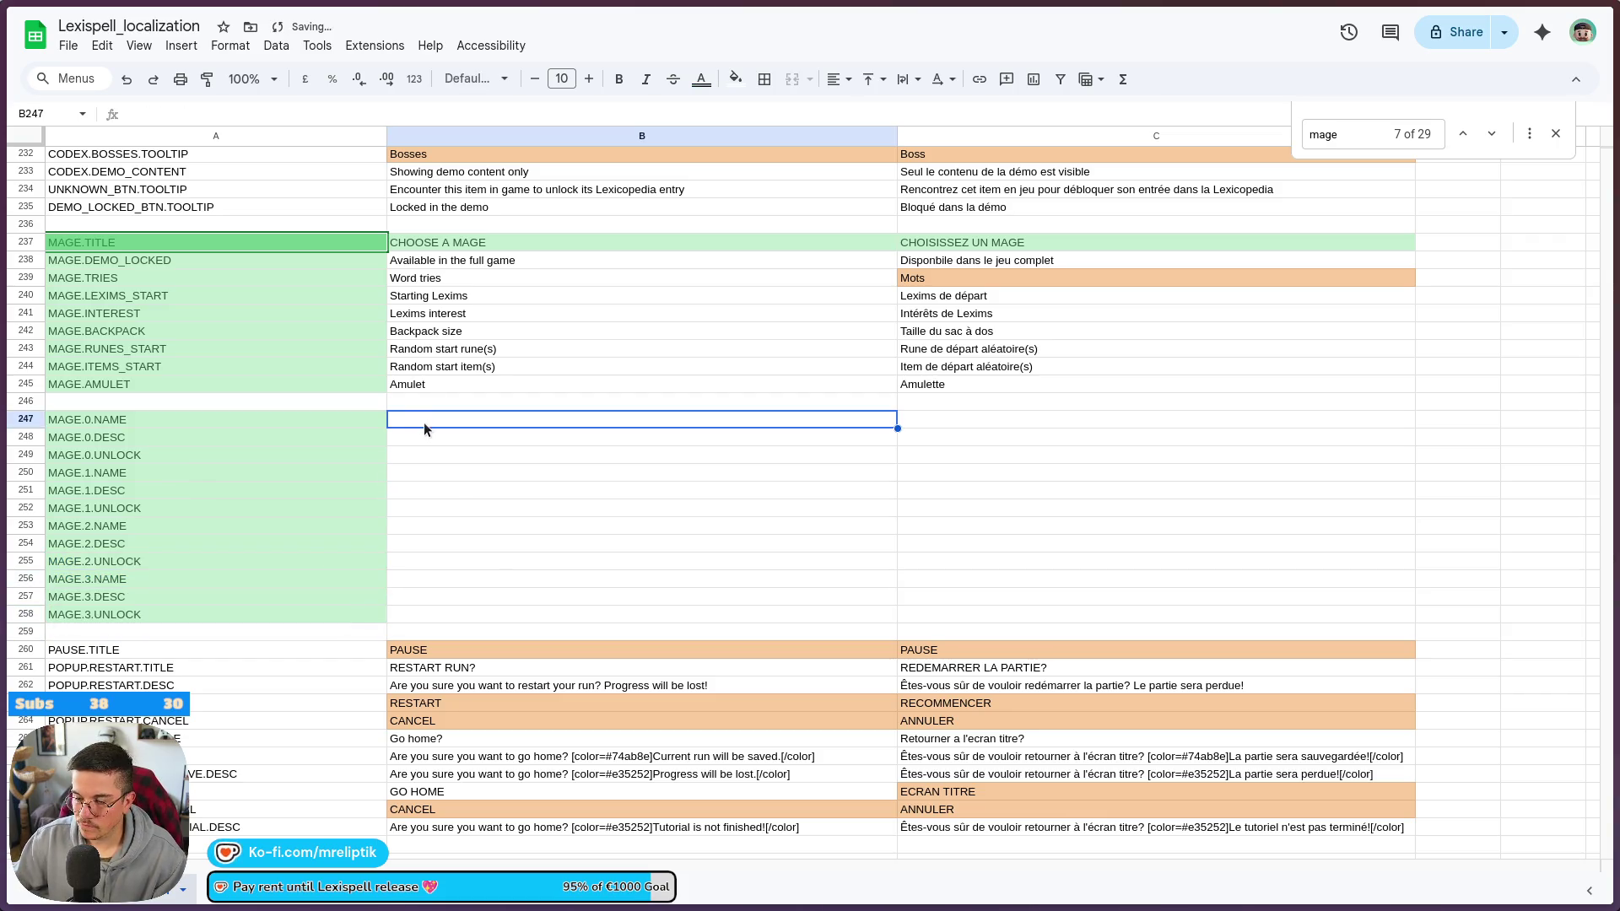
- Enter the label 'MAGE 0' in B247 beside the MAGE.0.NAME key
type("MAGE NAME")
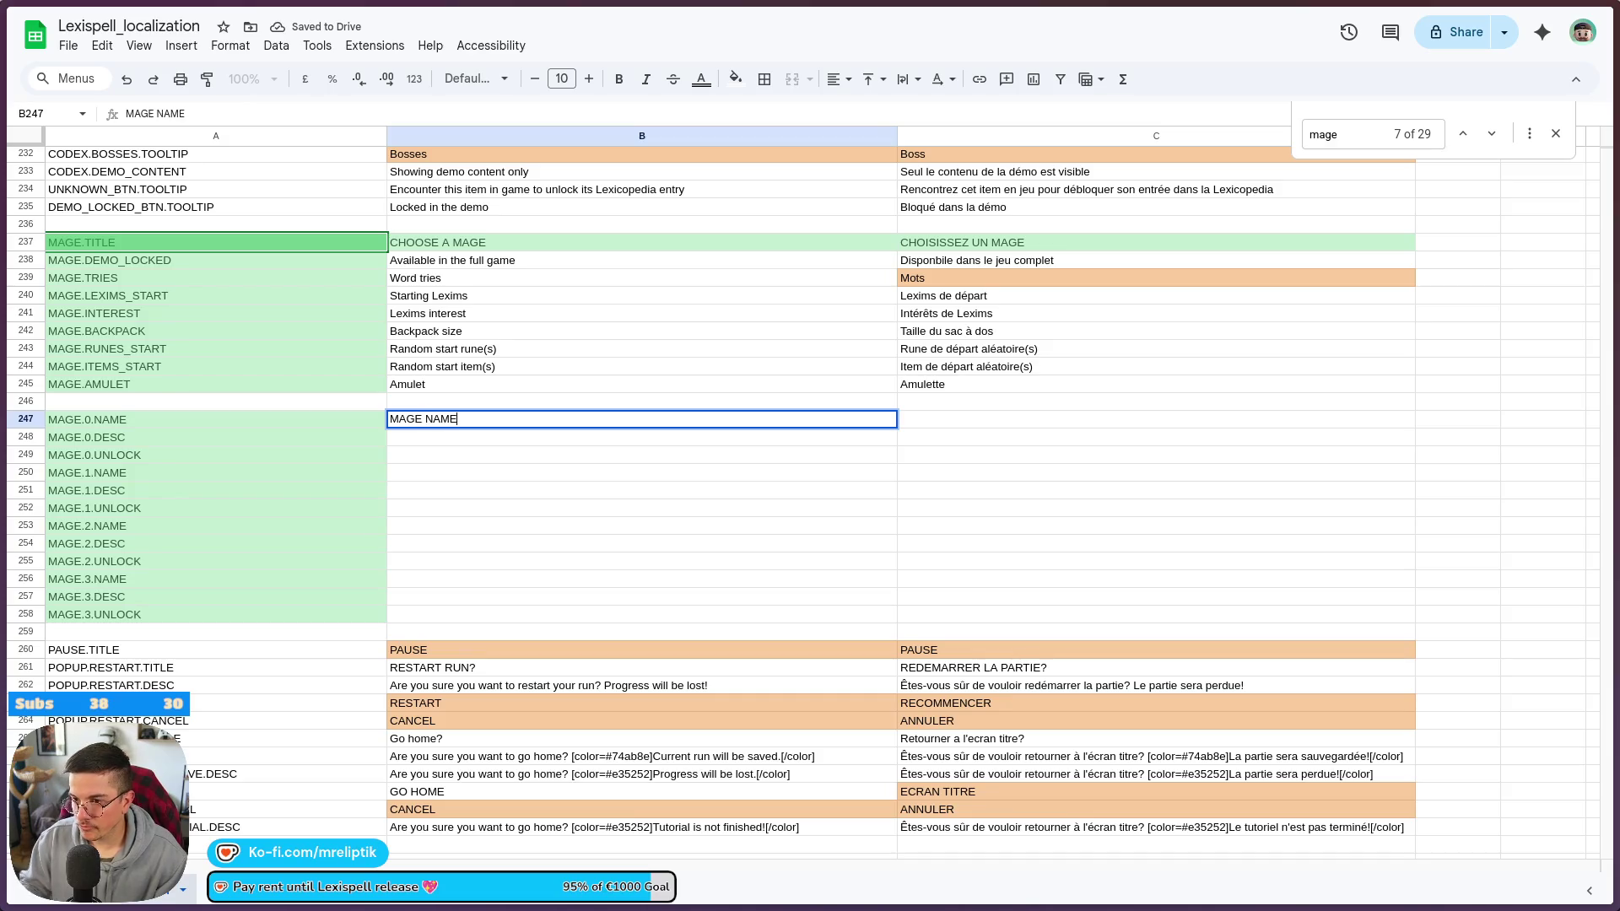
key("Return")
left_click(471, 422)
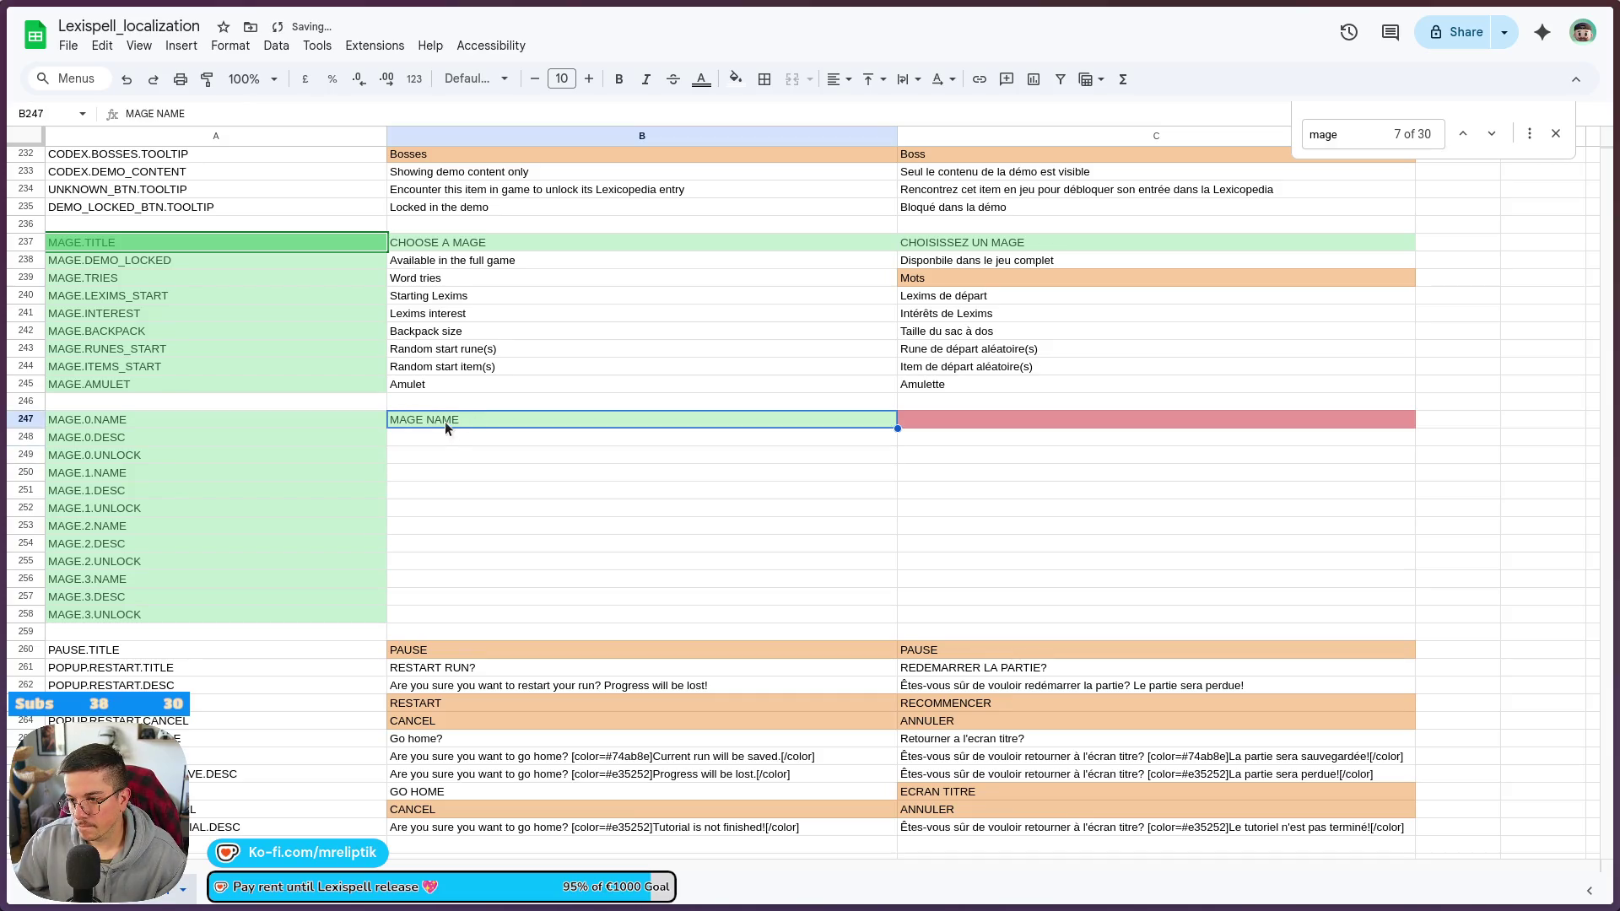
double_click(446, 419)
type("1")
type("0")
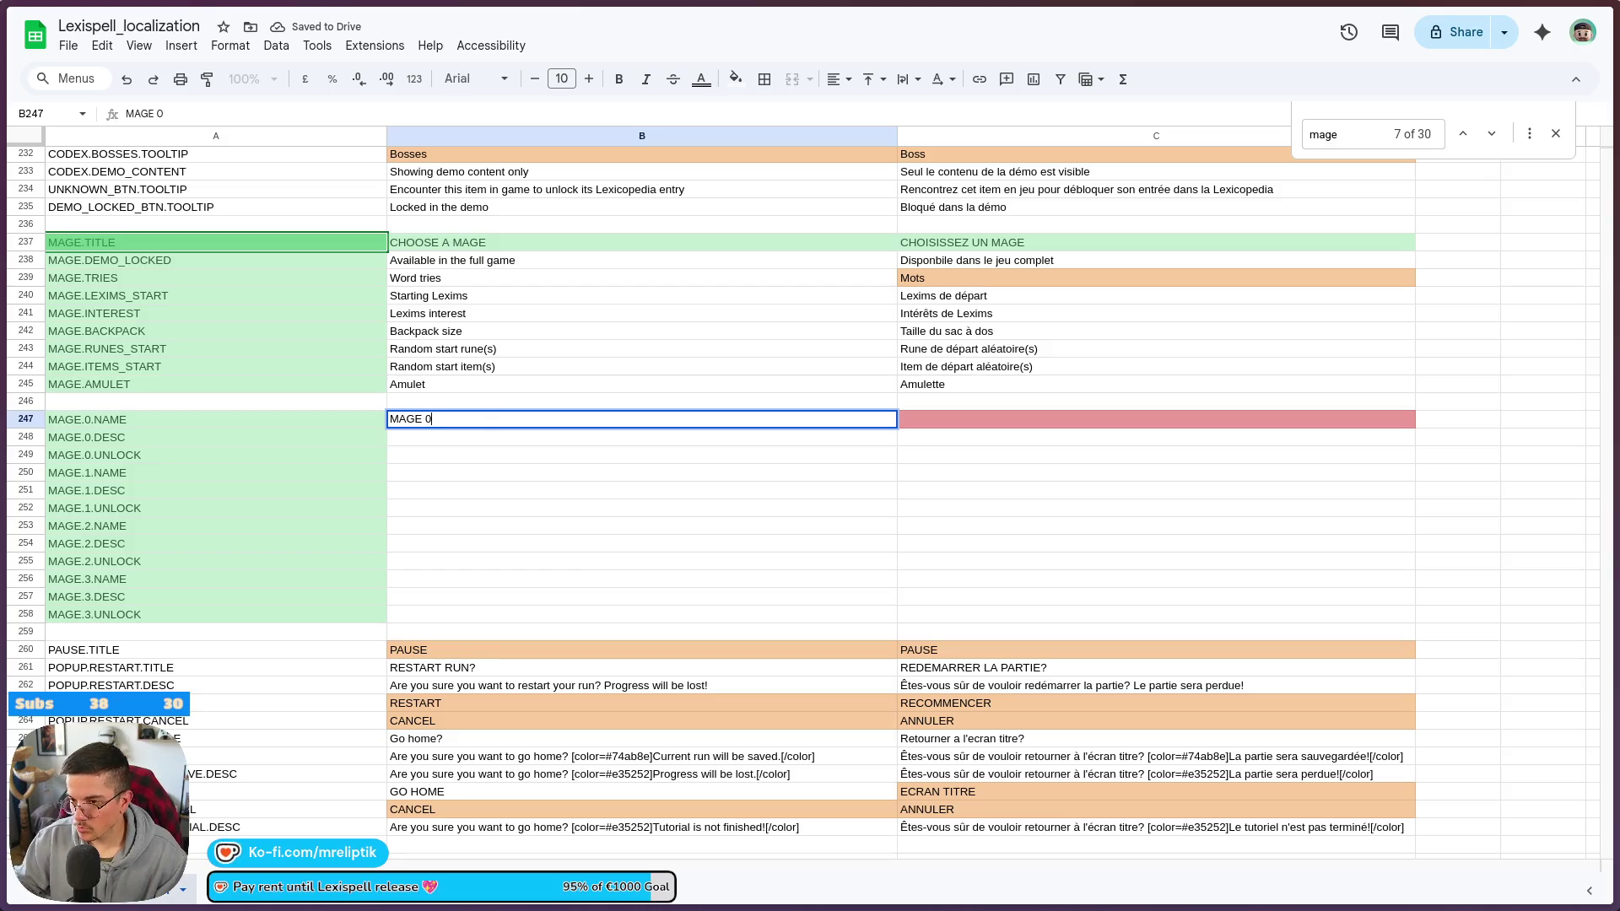
left_click(494, 477)
- Copy the MAGE 0 label into B250, B253 and B257
left_click(434, 422)
key("ctrl+c")
left_click(408, 470)
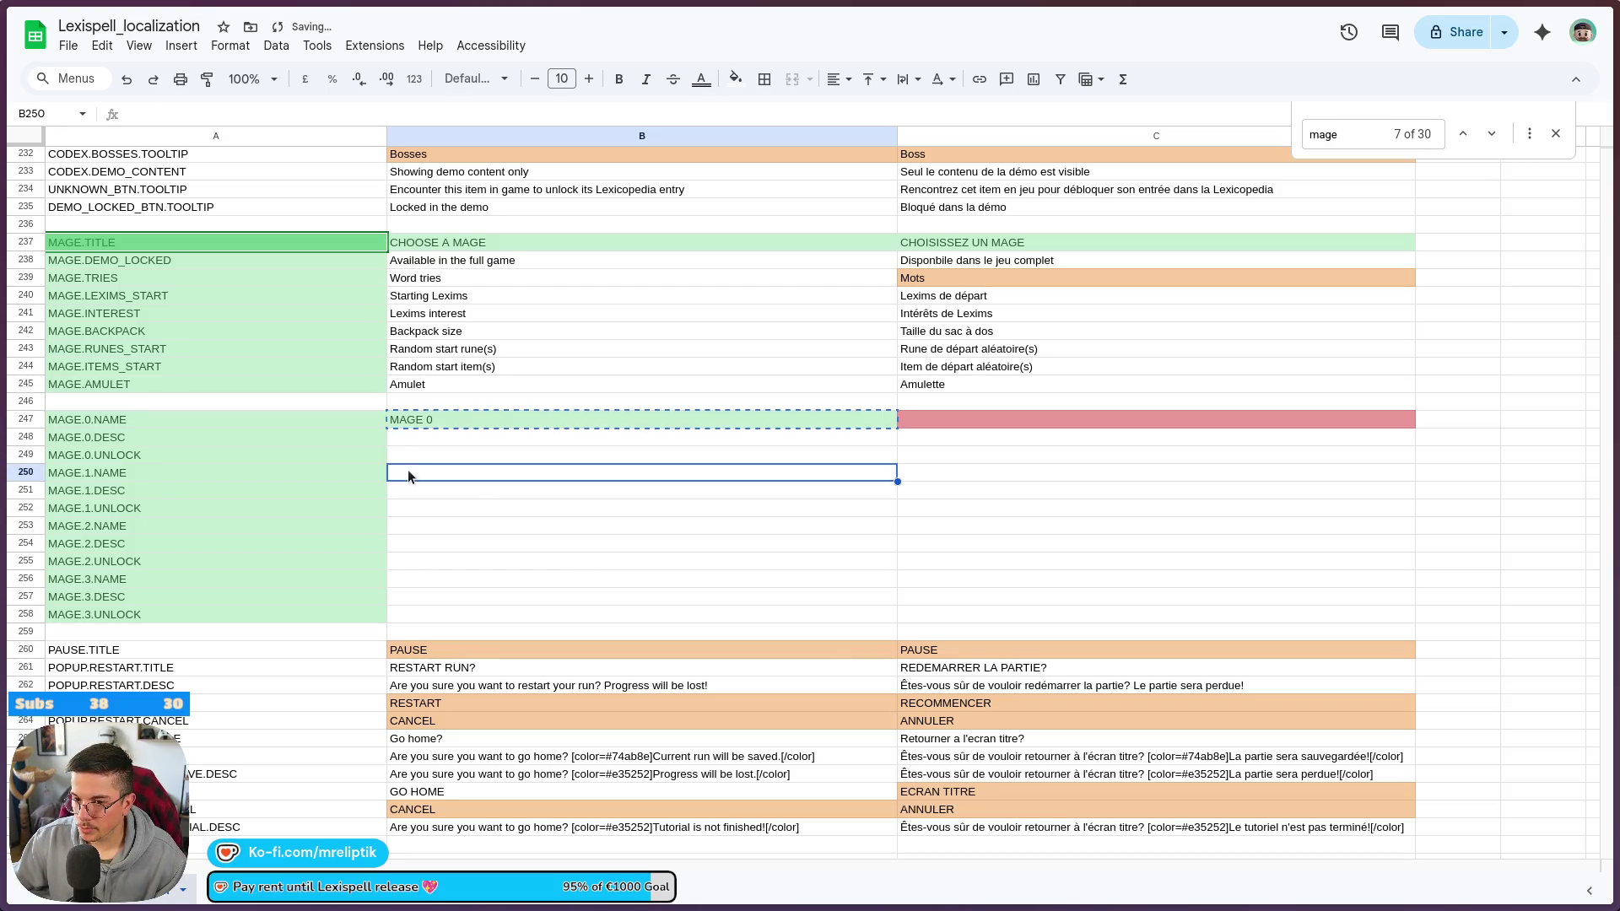
key("ctrl+v")
left_click(399, 525)
key("ctrl+v")
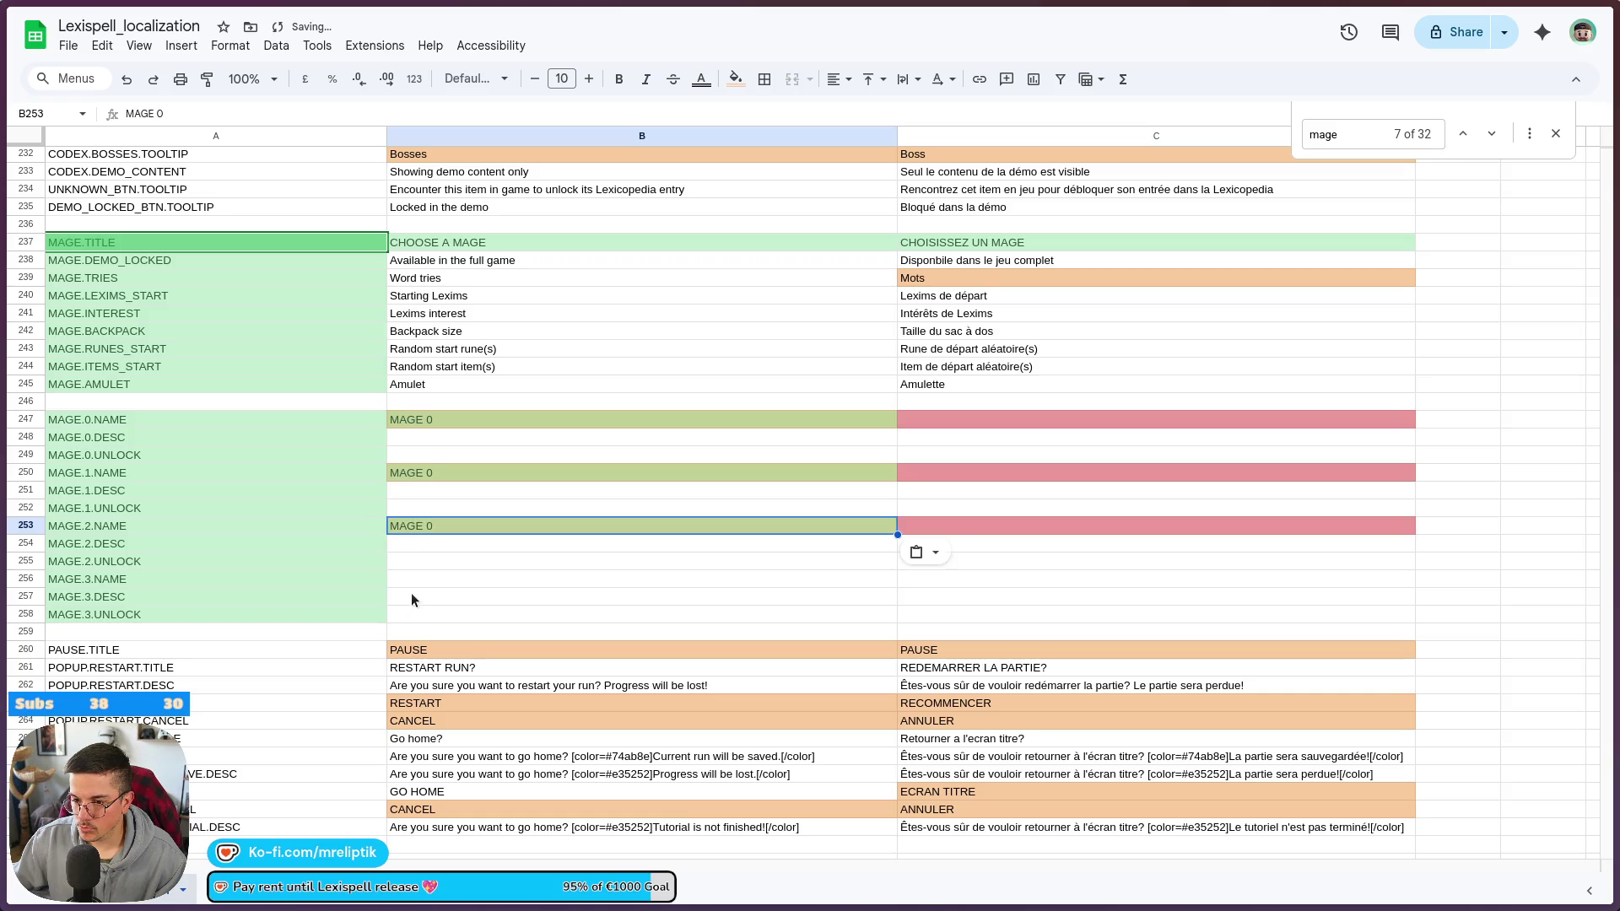
left_click(412, 595)
key("ctrl+v")
- Change the pasted labels to MAGE 1, MAGE 2 and MAGE 3
double_click(441, 465)
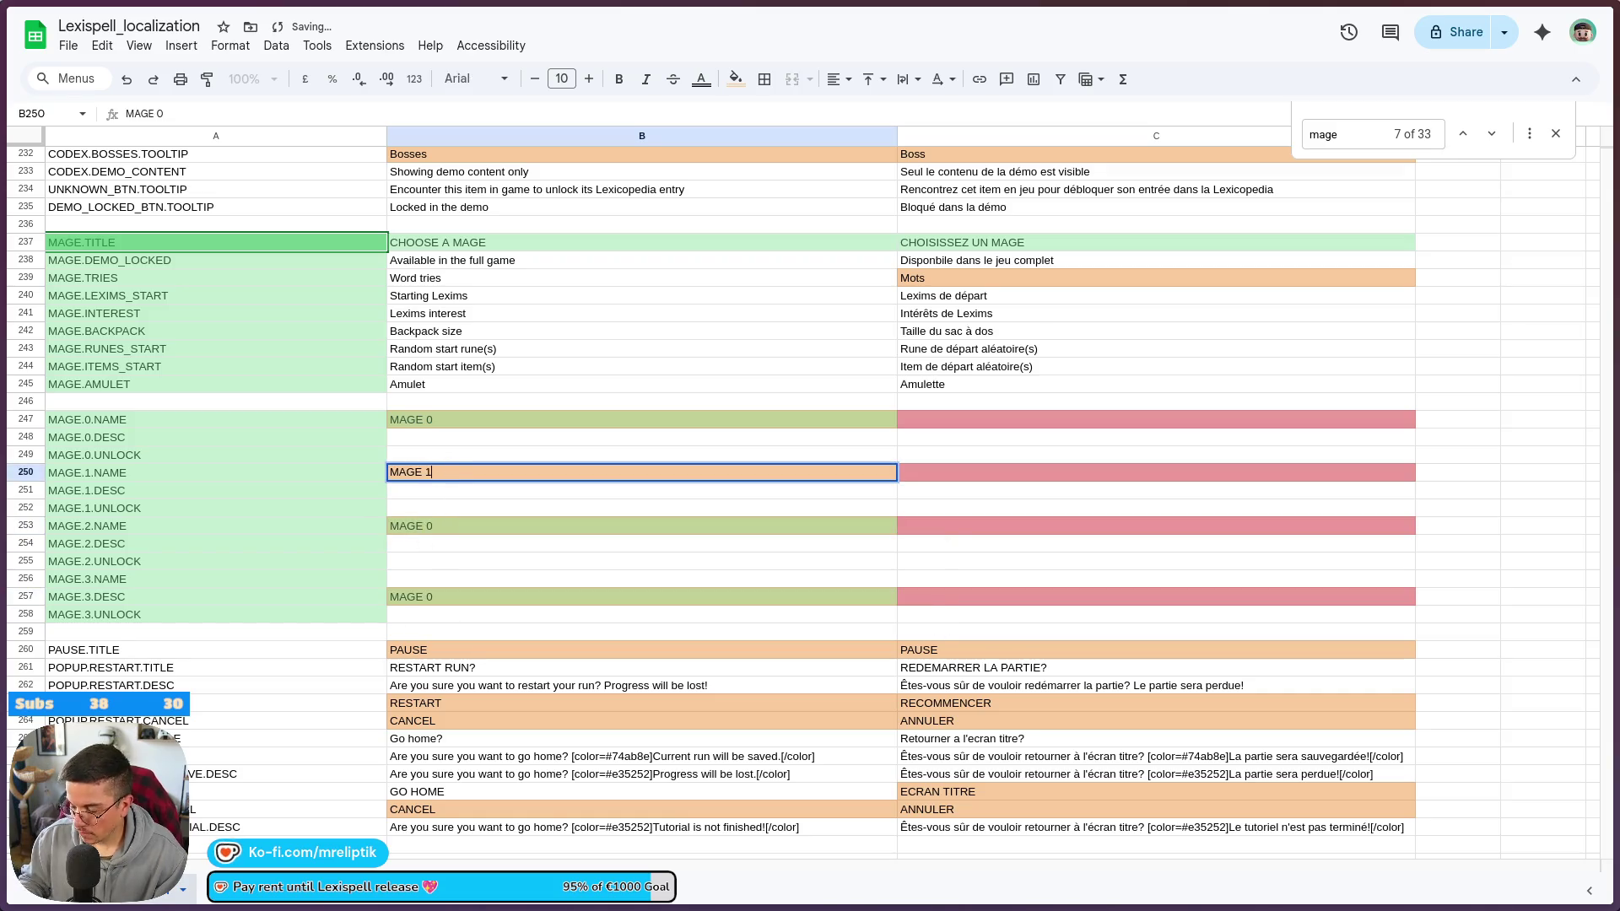
double_click(456, 524)
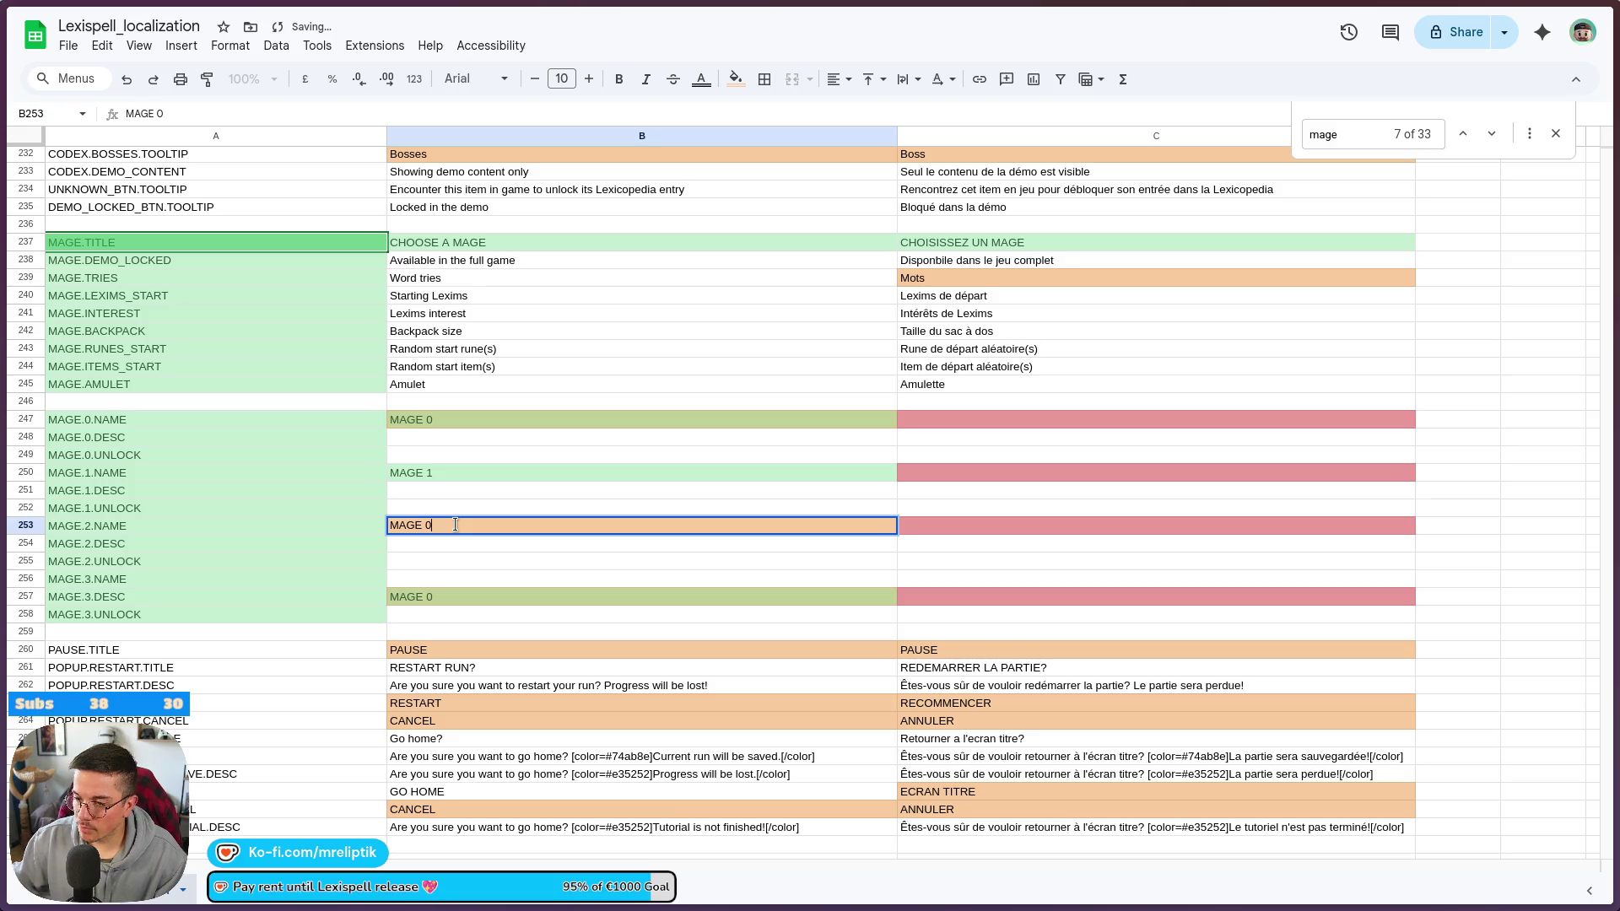
key("BackSpace")
type("2")
key("Return")
double_click(445, 597)
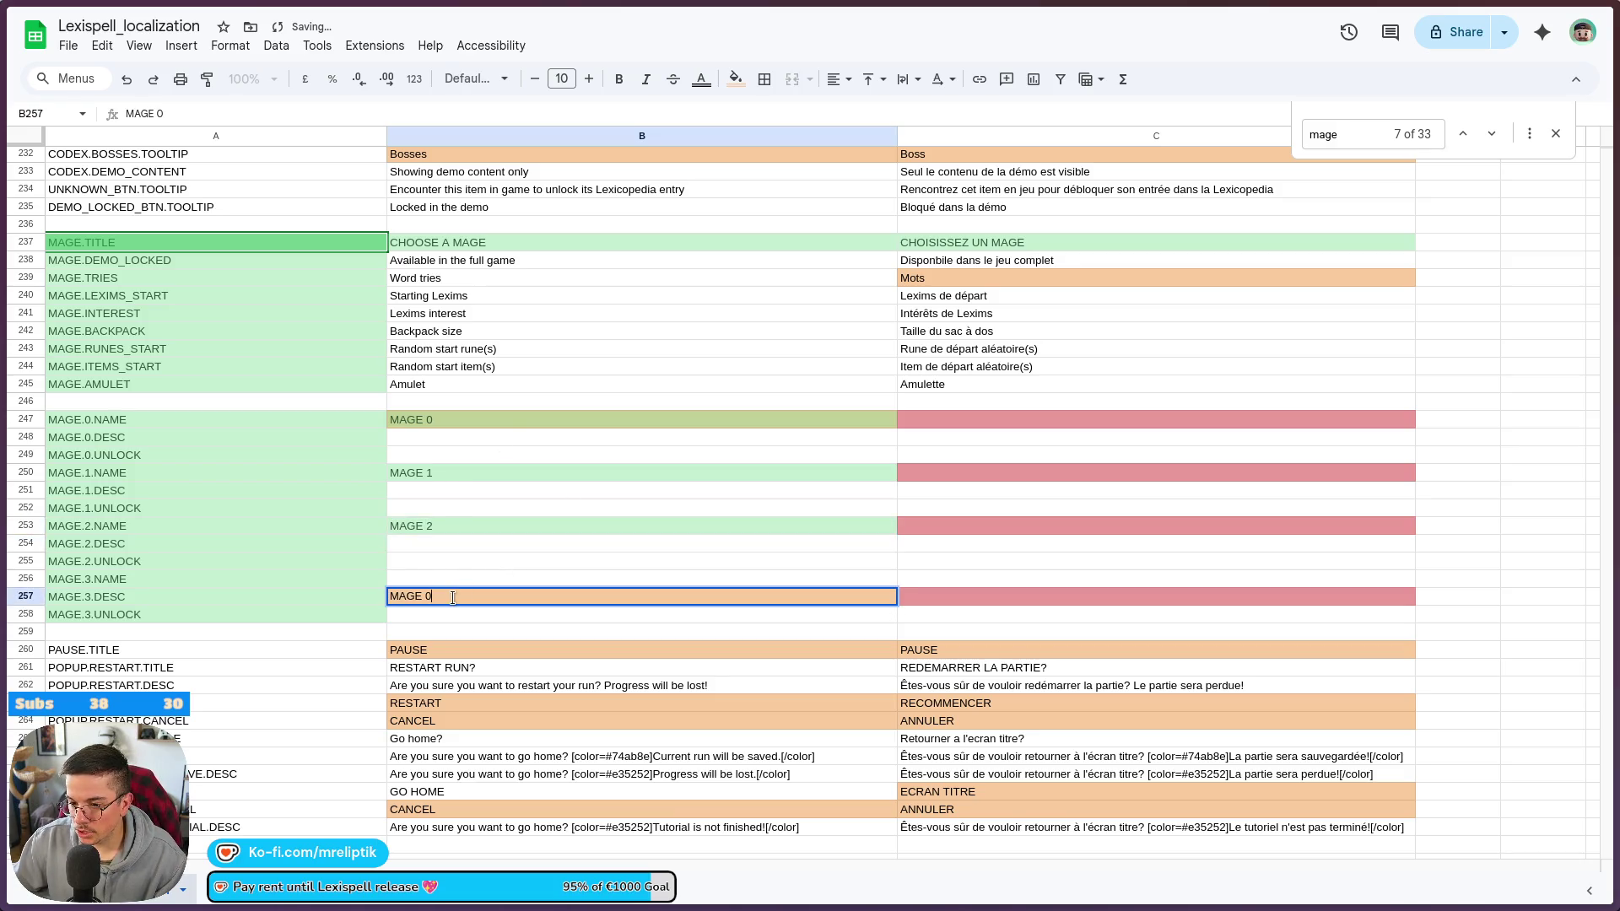
type("3")
key("Return")
- Move the MAGE 3 label from B257 up into B256 and begin the MAGE.3 description in B257
left_click(458, 592)
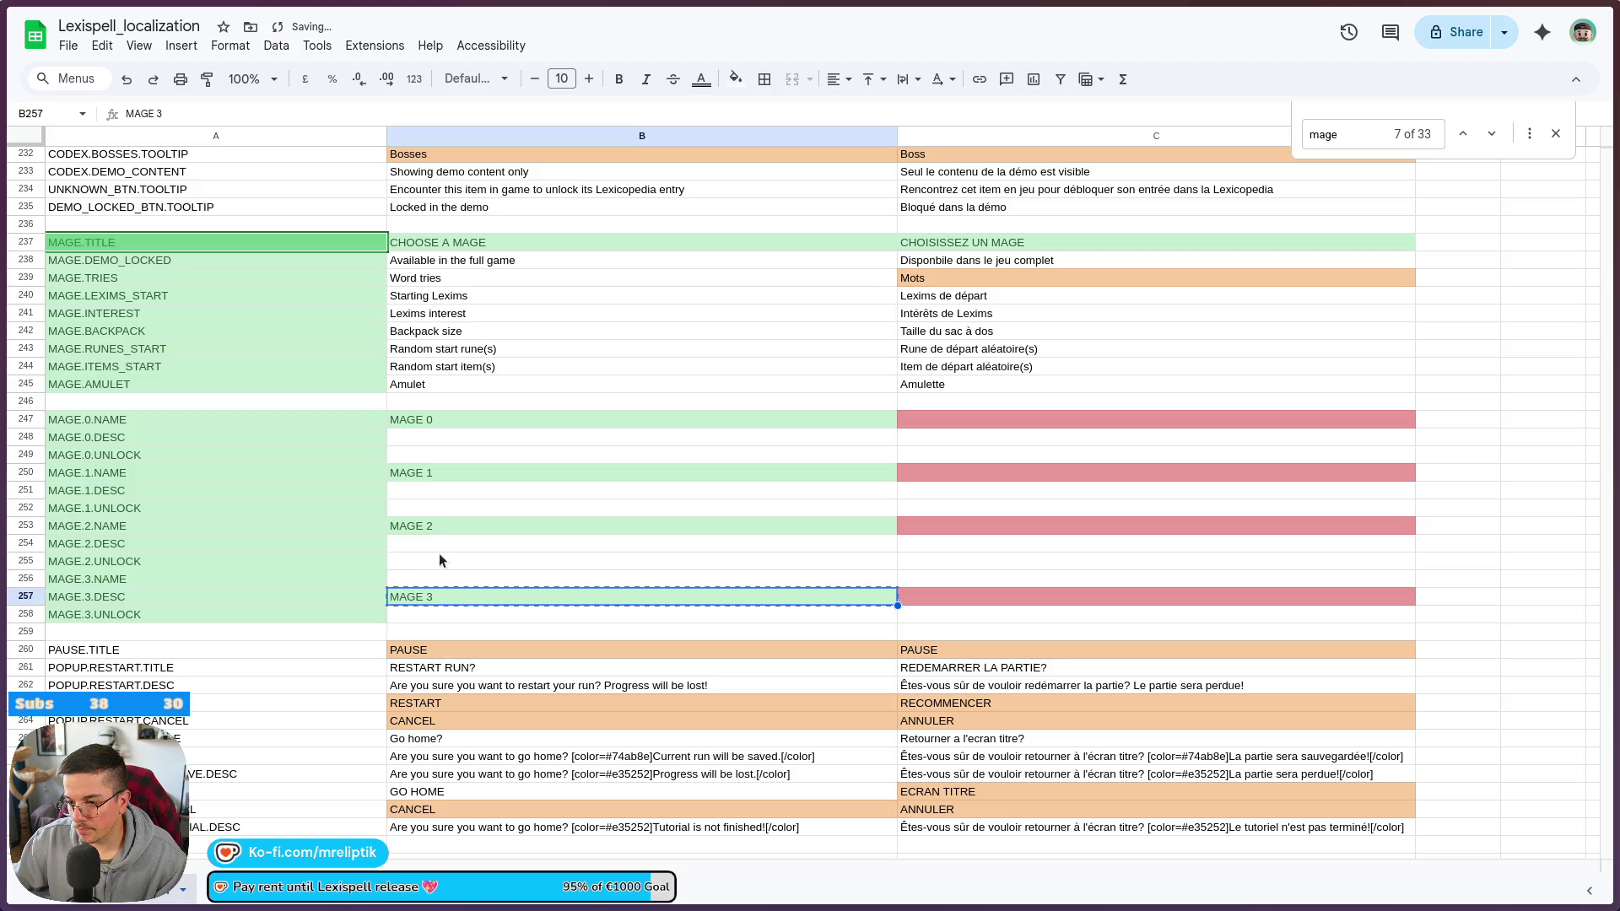
key("ctrl+x")
left_click(440, 579)
key("ctrl+v")
left_click(447, 600)
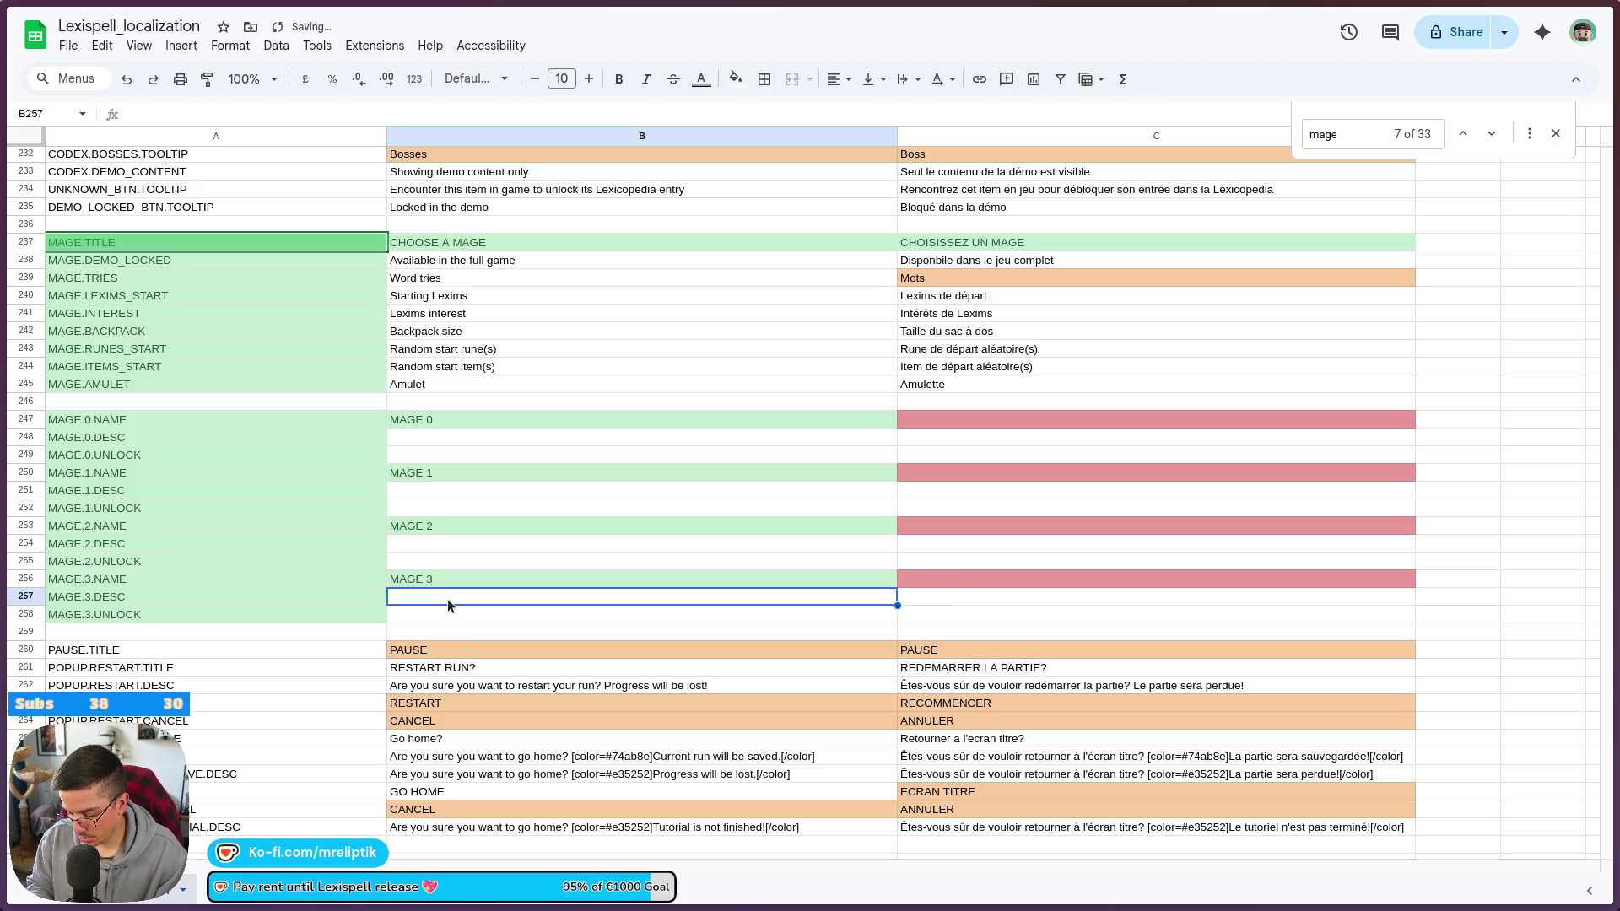
type("Mage description,")
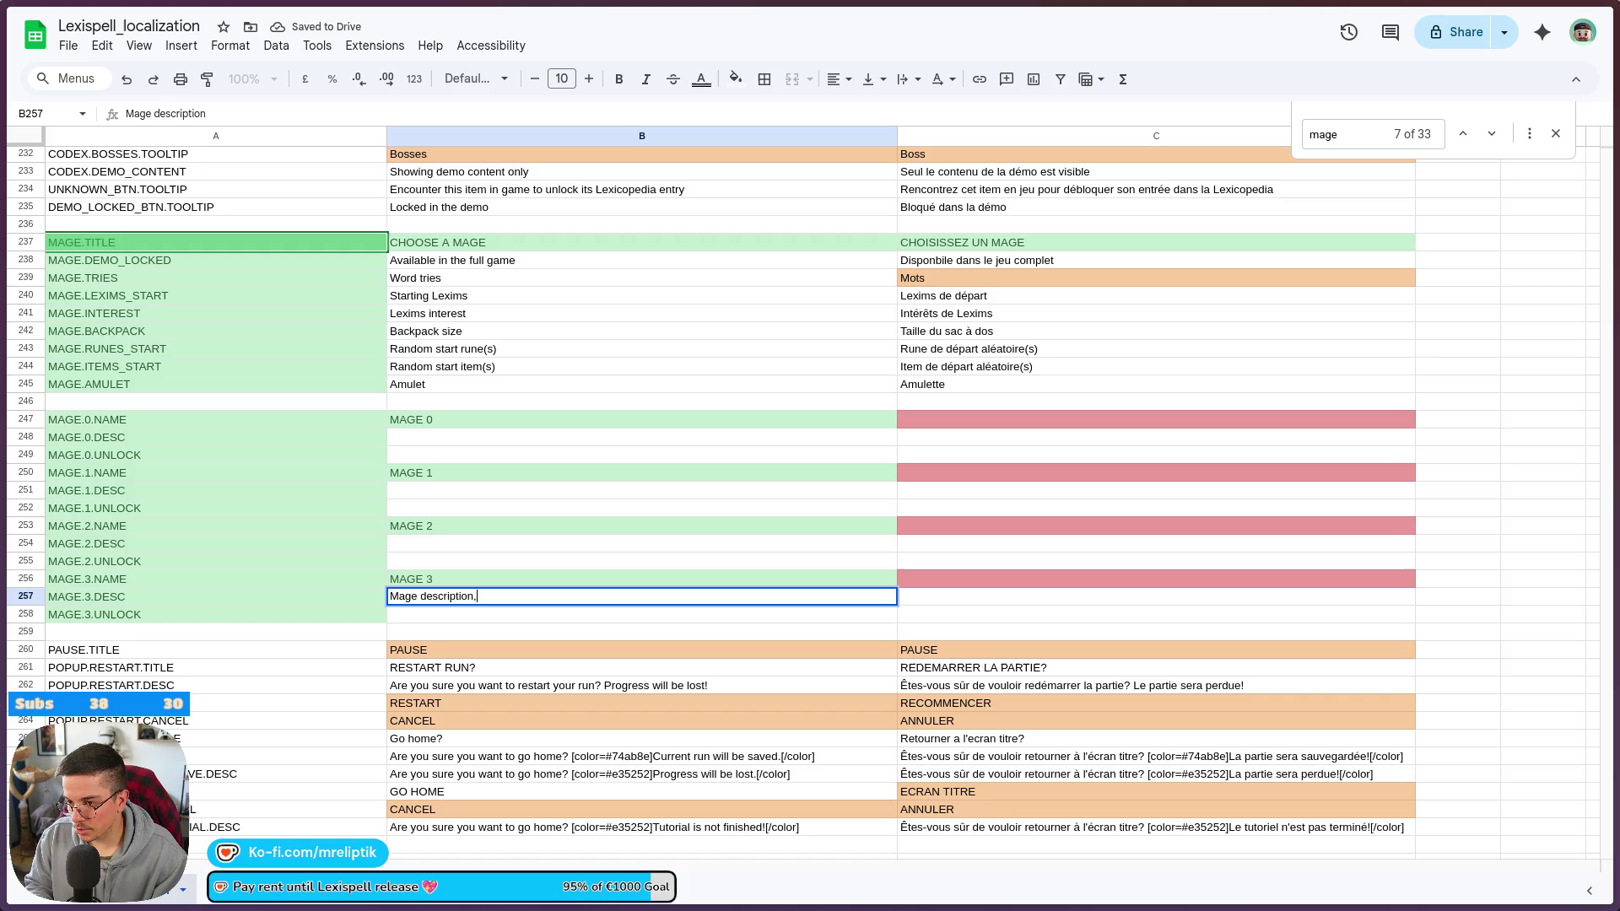
type("ong but more than 1 sen")
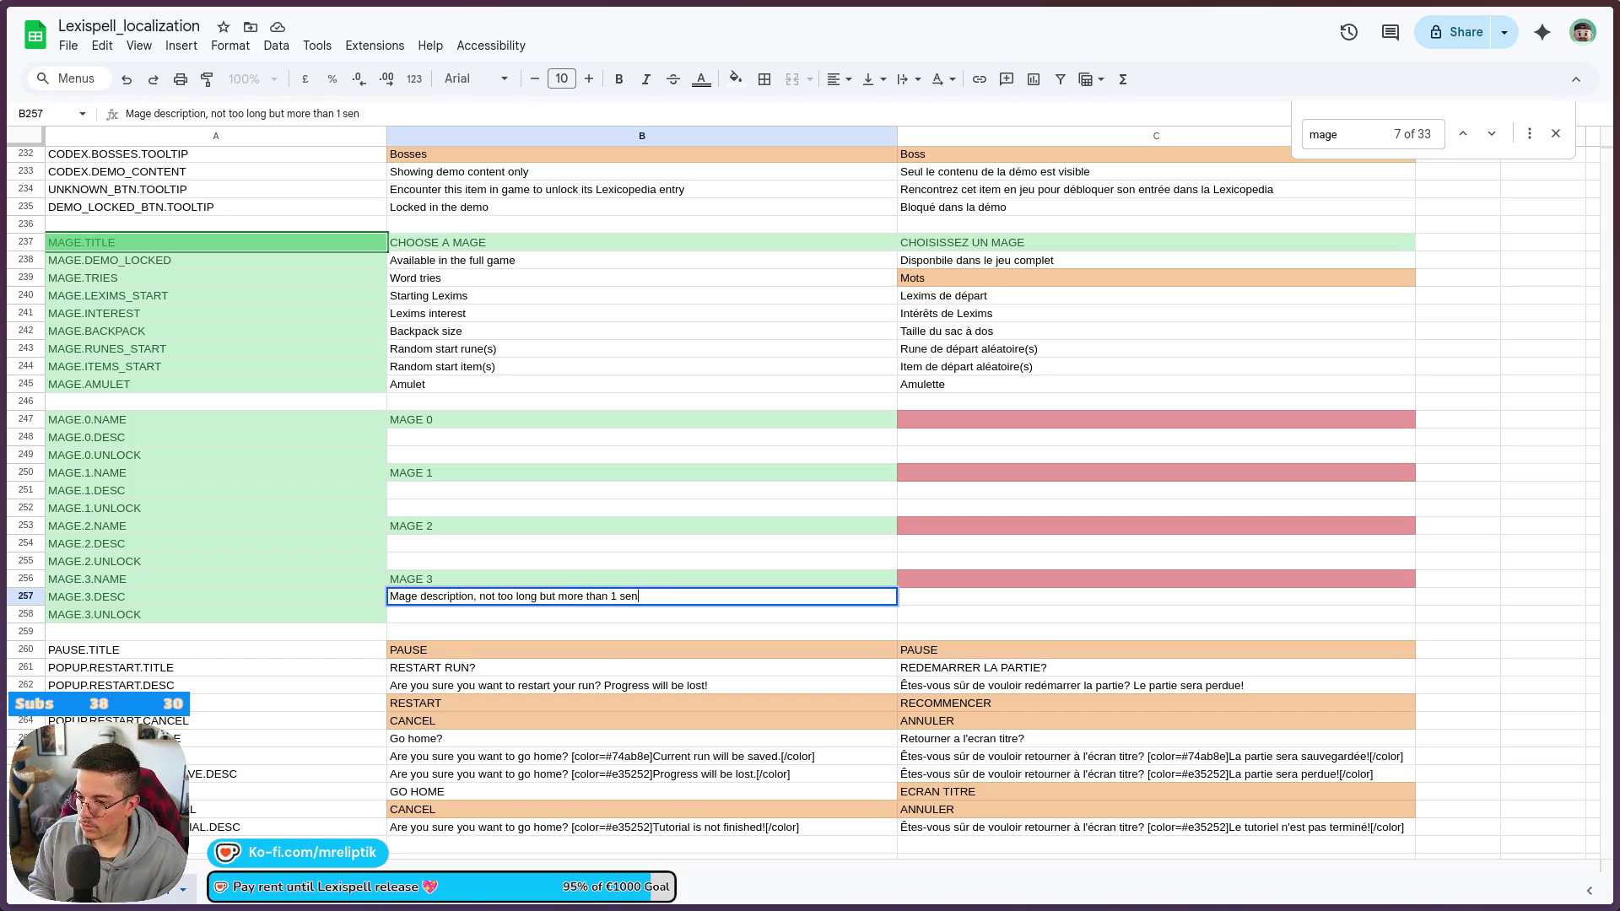
- Finish the 'Mage description, not too long' placeholder in the MAGE.3.DESC cell
key("BackSpace")
key("BackSpace")
key("BackSpace")
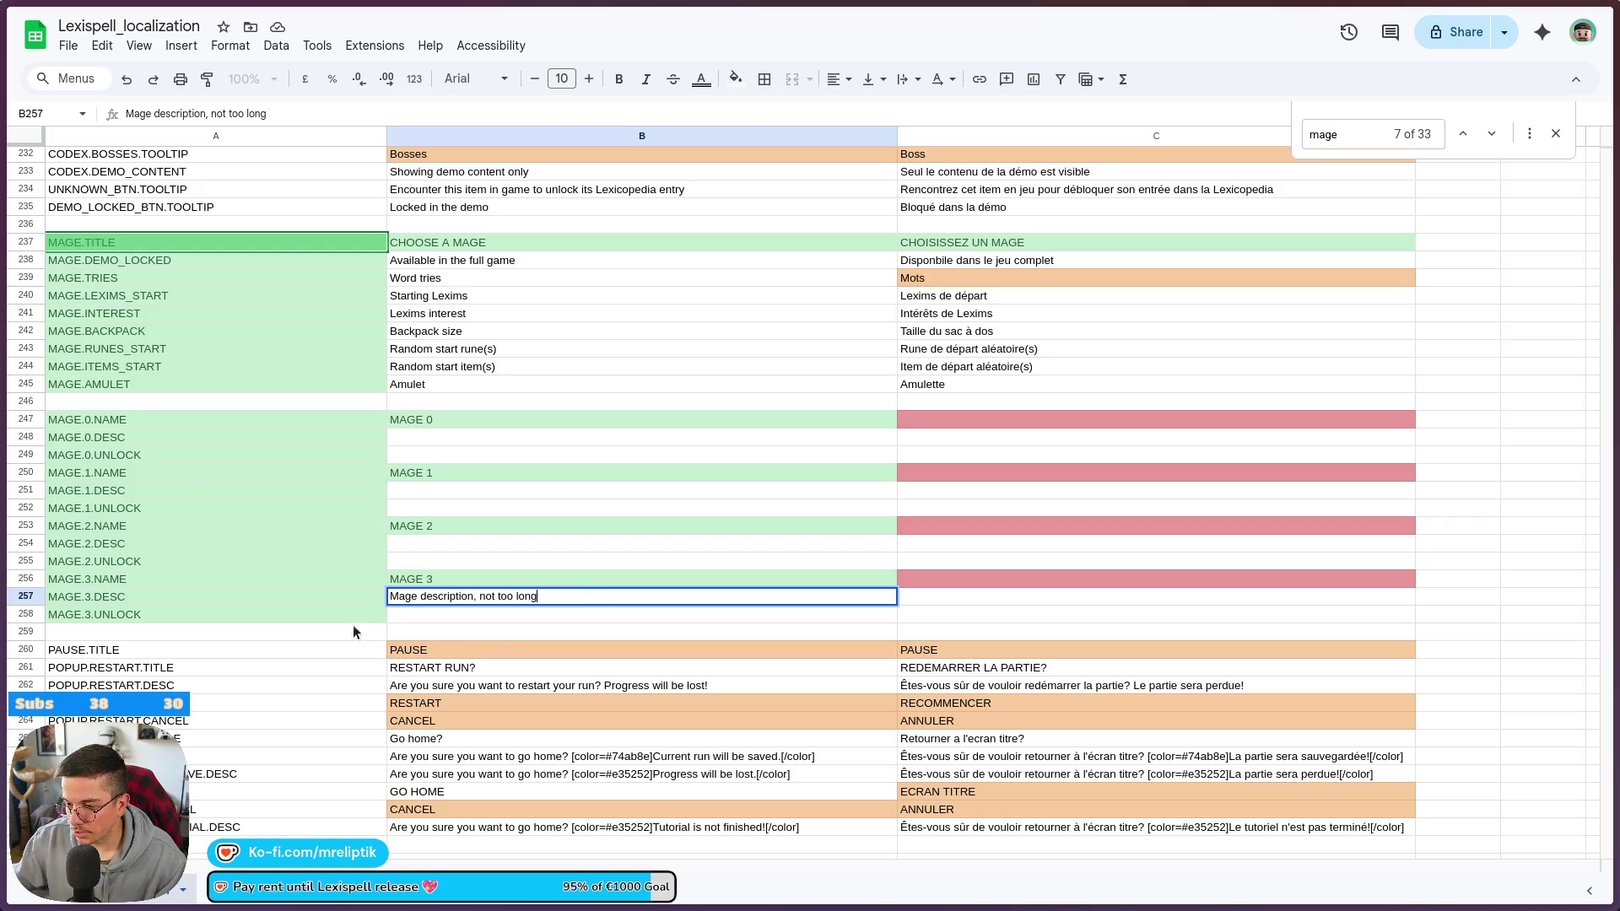
key("Return")
key("Up")
- Paste the description into the MAGE.2, MAGE.1 and MAGE.0 DESC cells in column B
left_click(425, 542)
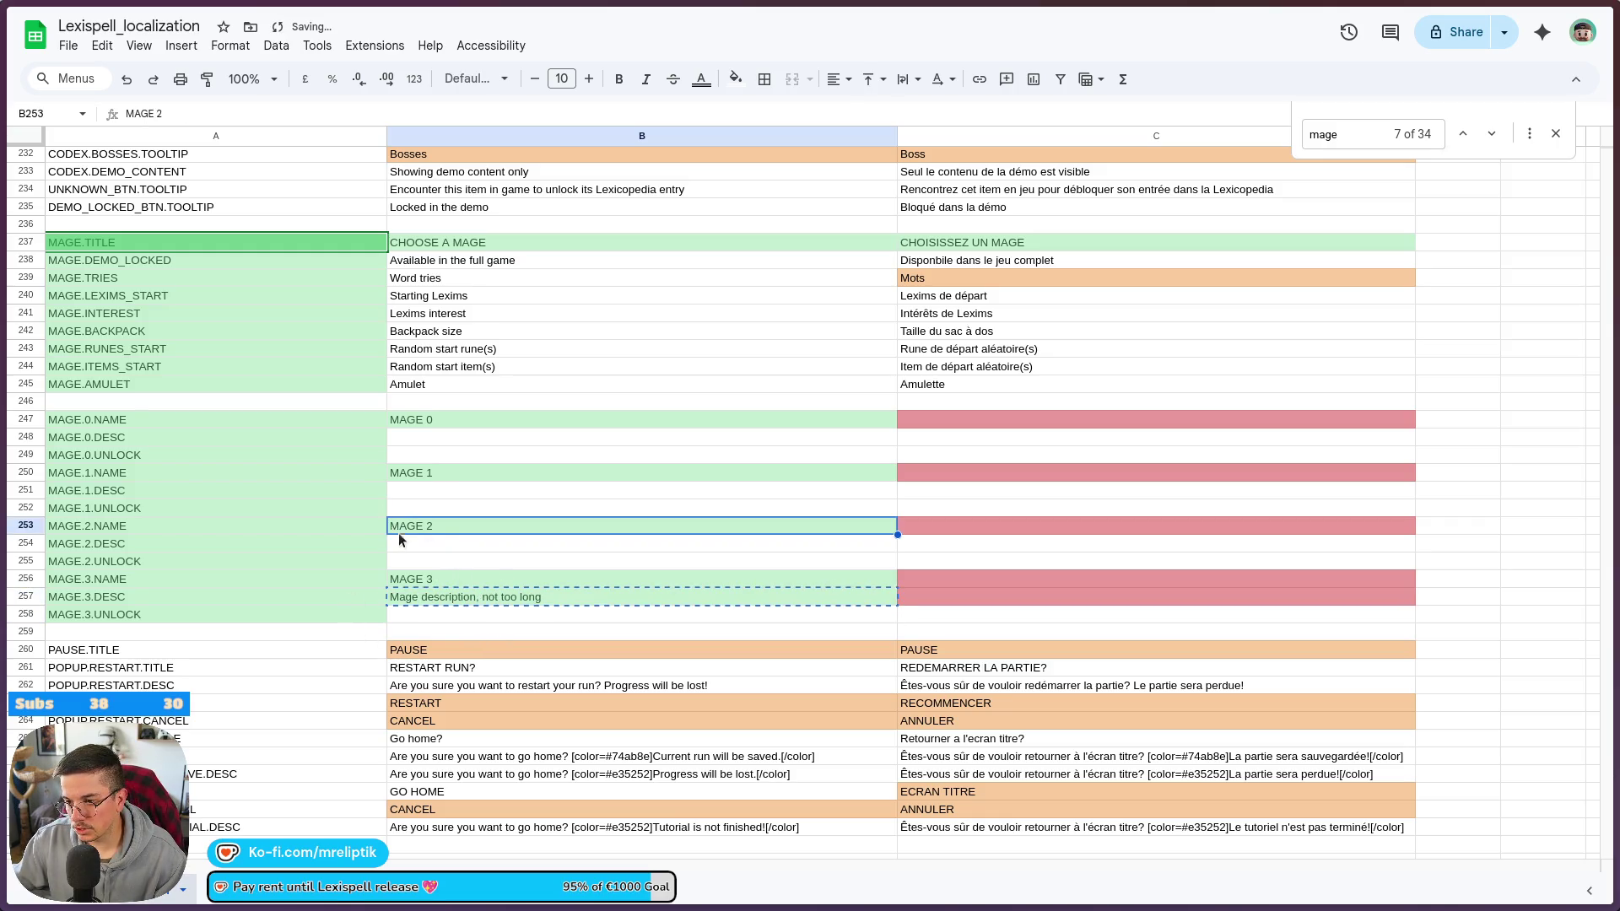
key("ctrl+v")
left_click(402, 492)
key("ctrl+v")
left_click(416, 437)
key("ctrl+v")
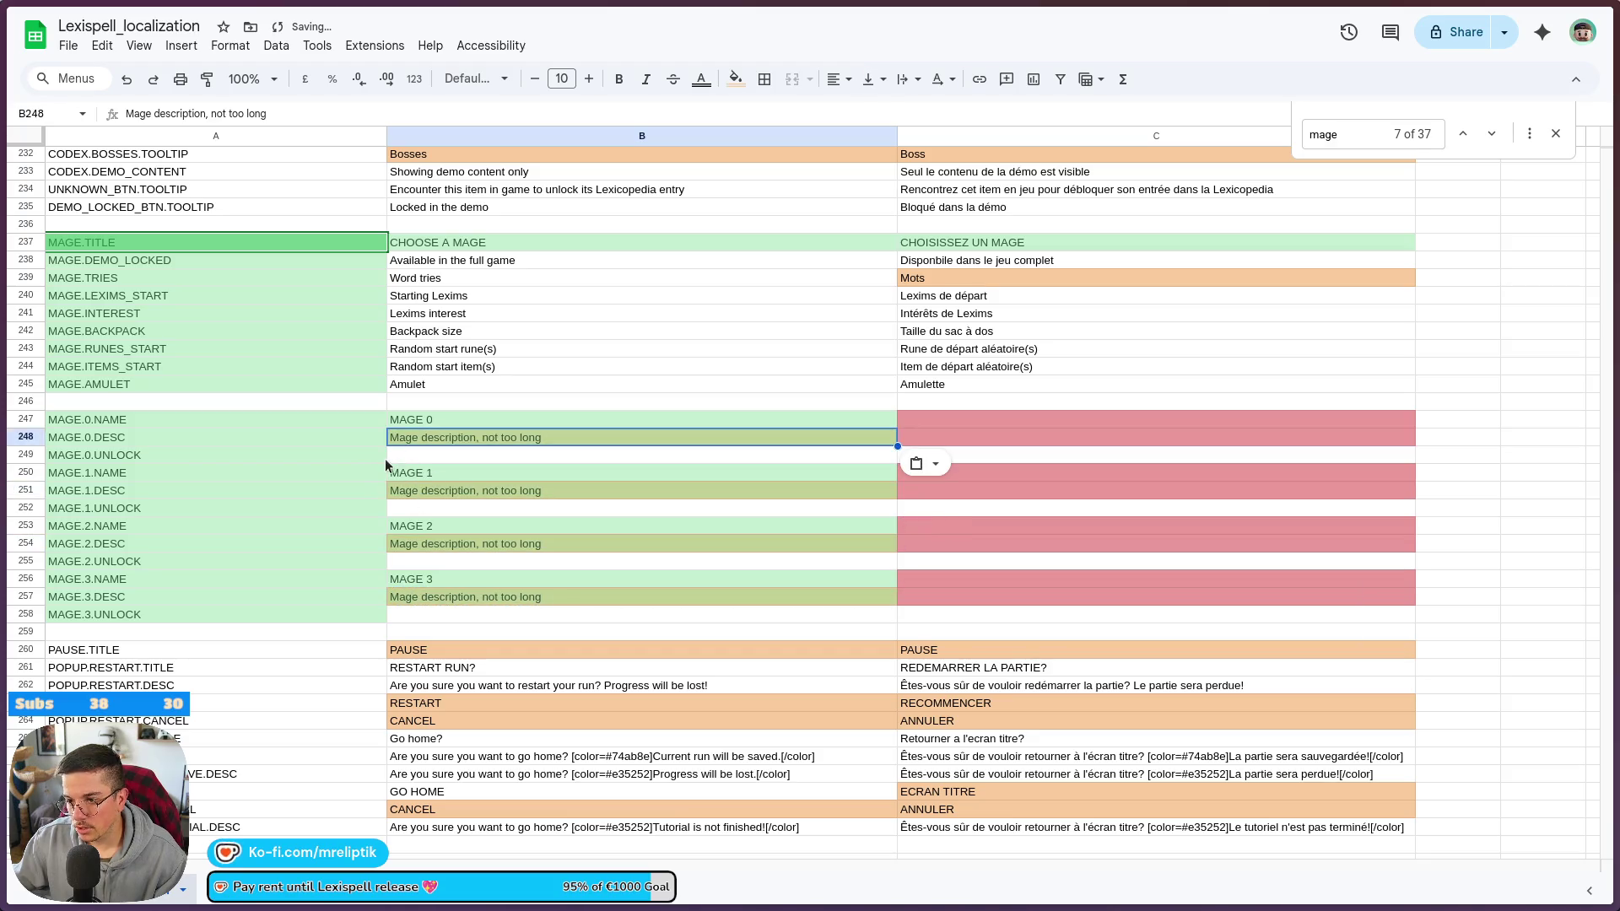
key("Down")
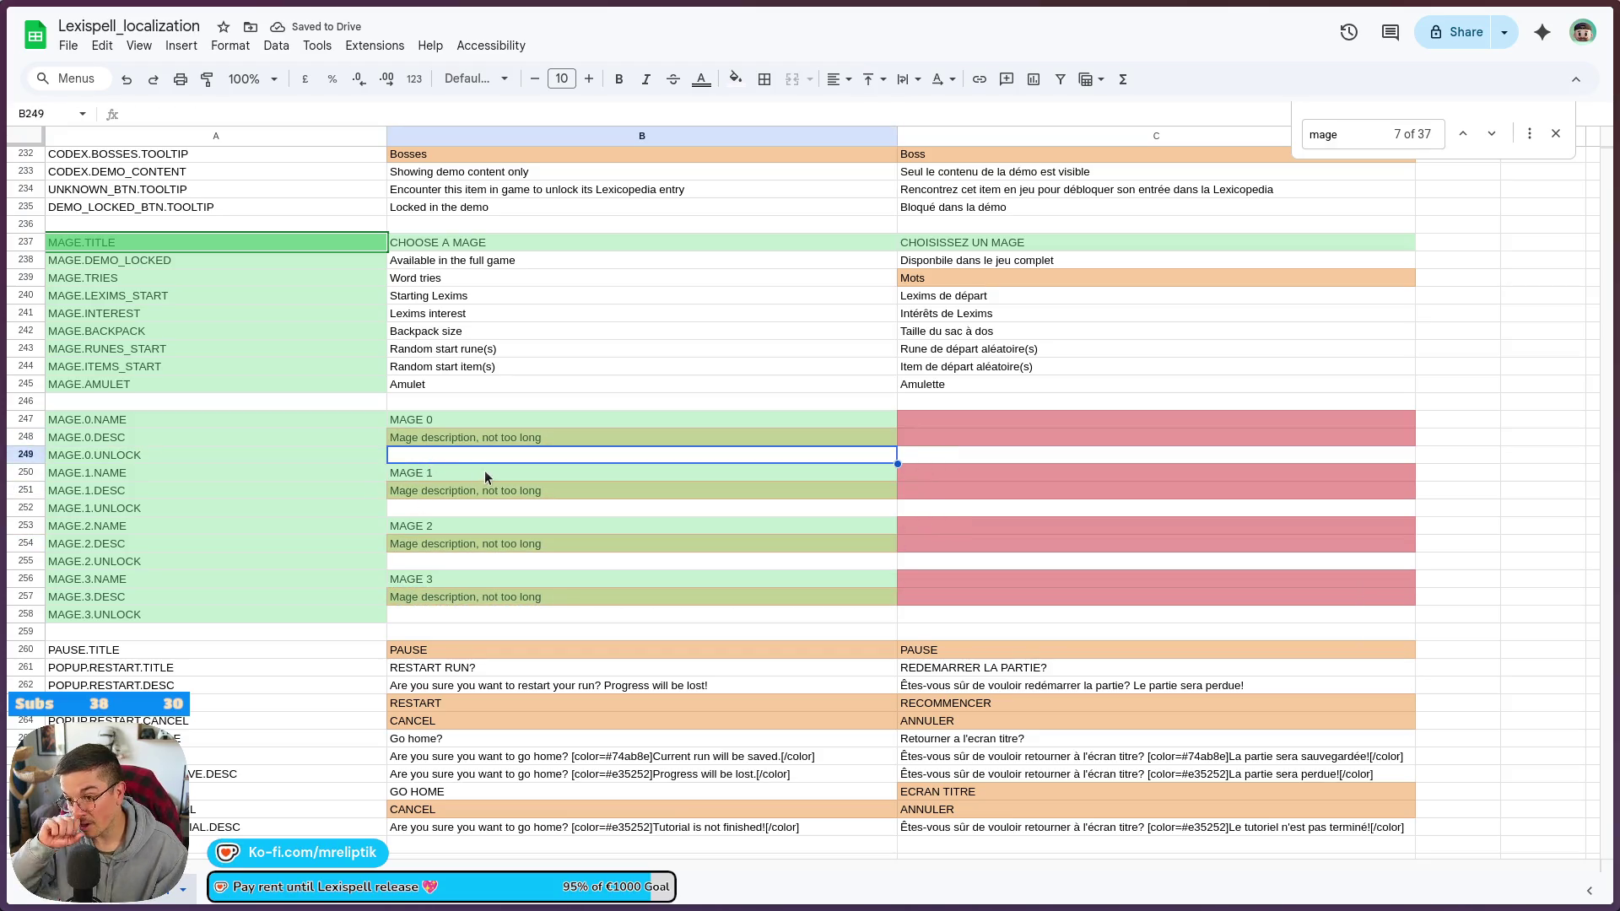
left_click(434, 509)
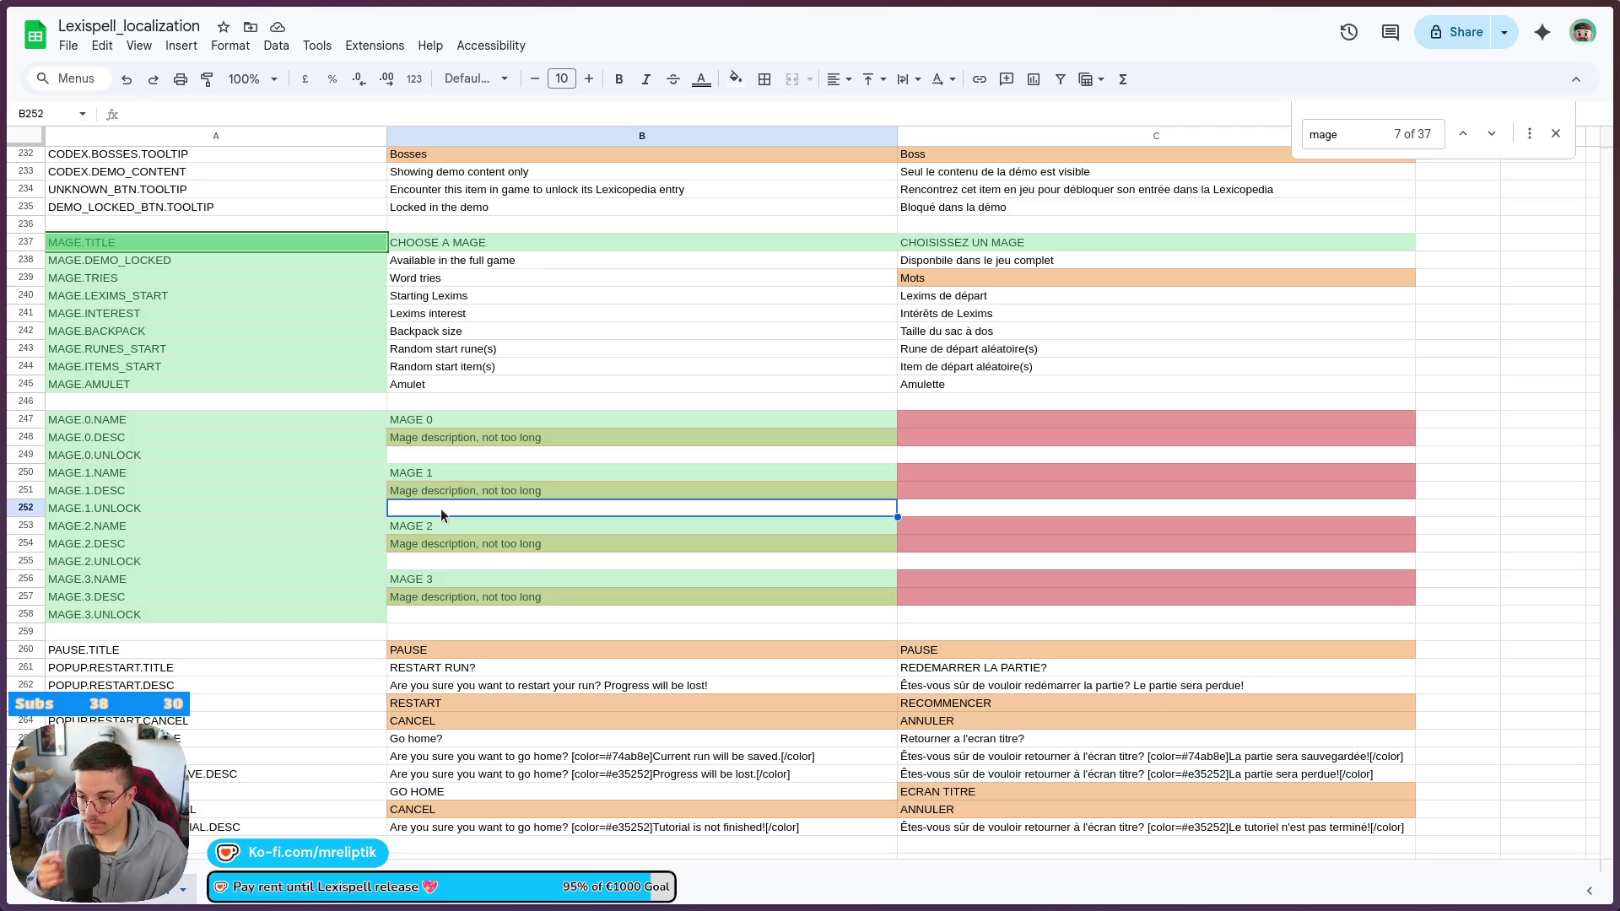
- Write 'Discover X things to unlock' into B252 beside MAGE.1.UNLOCK
type("Do")
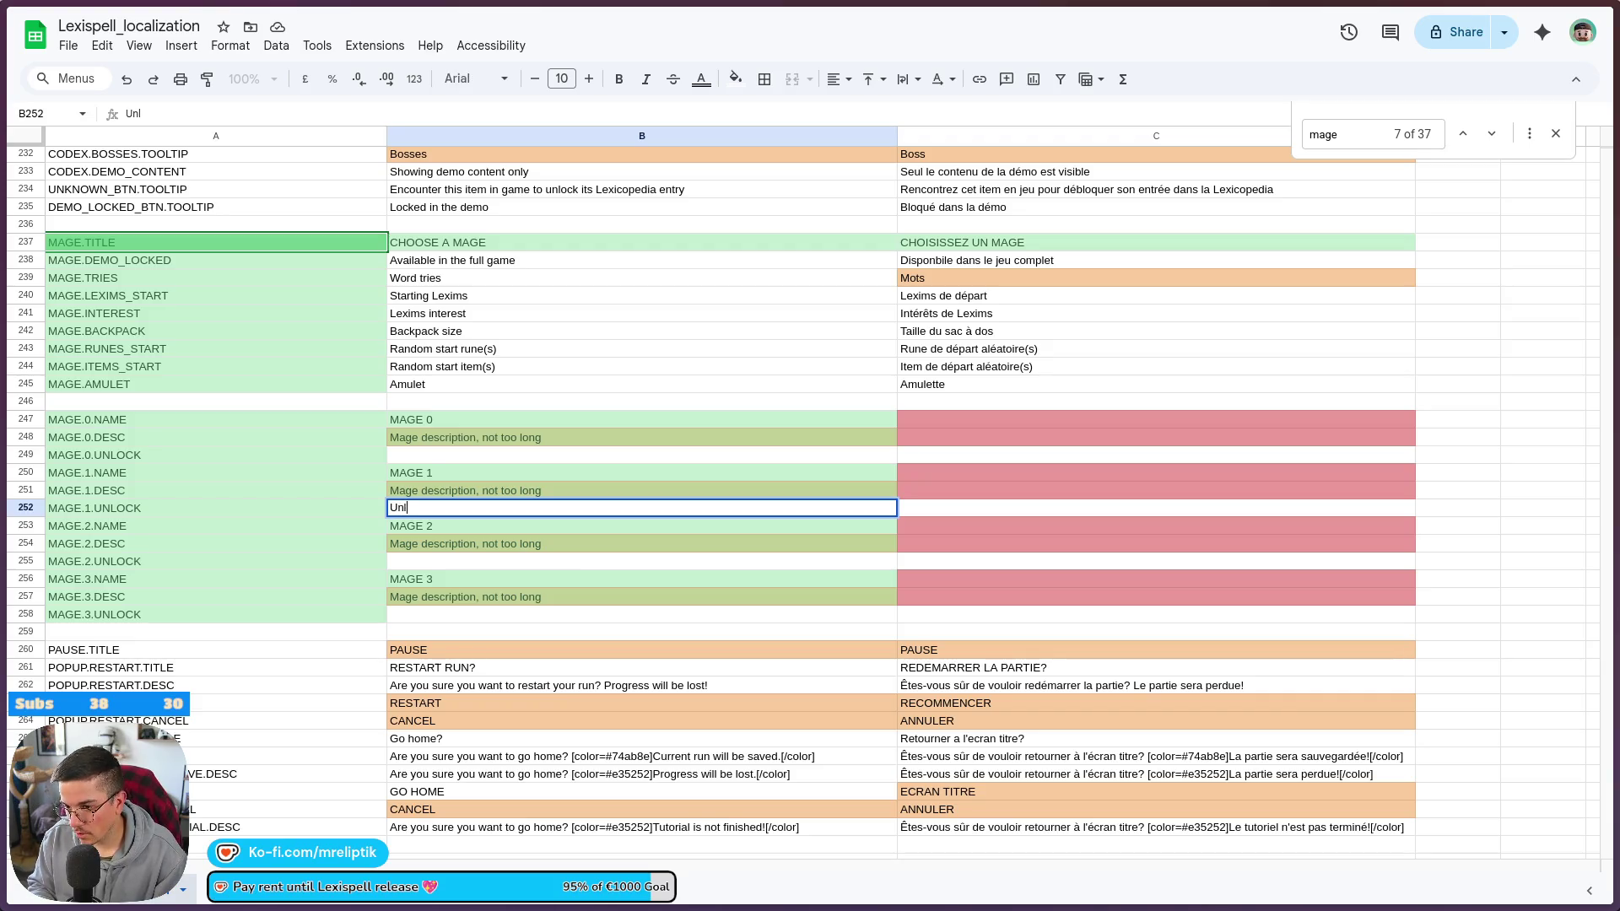
type("k X things")
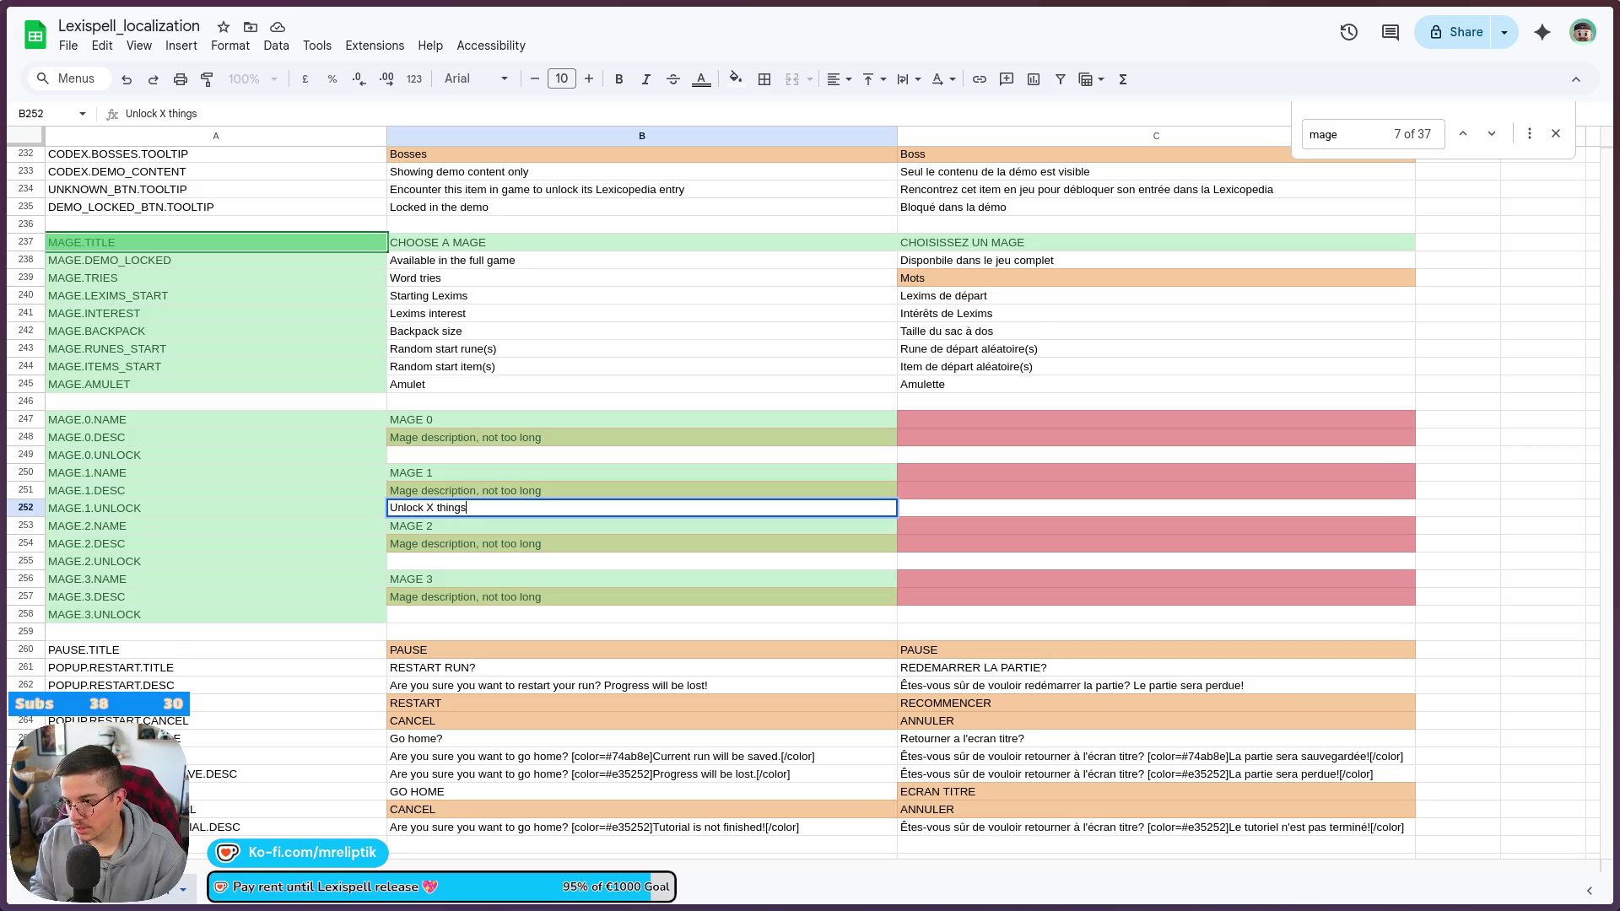
key("shift+Left")
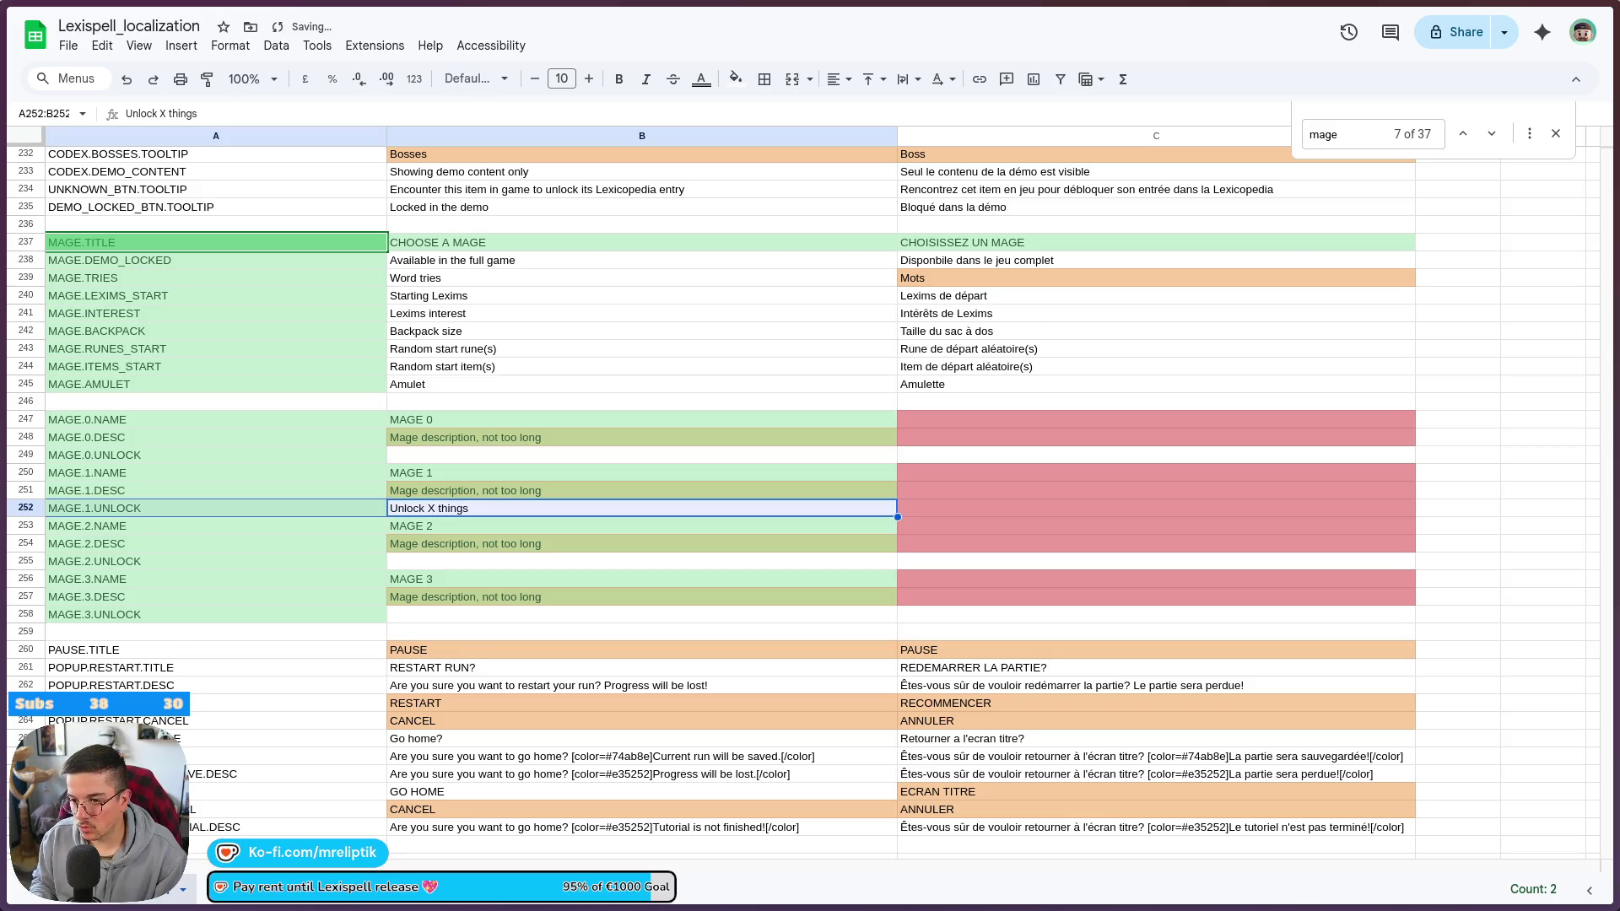
key("shift+Right")
key("ctrl+c")
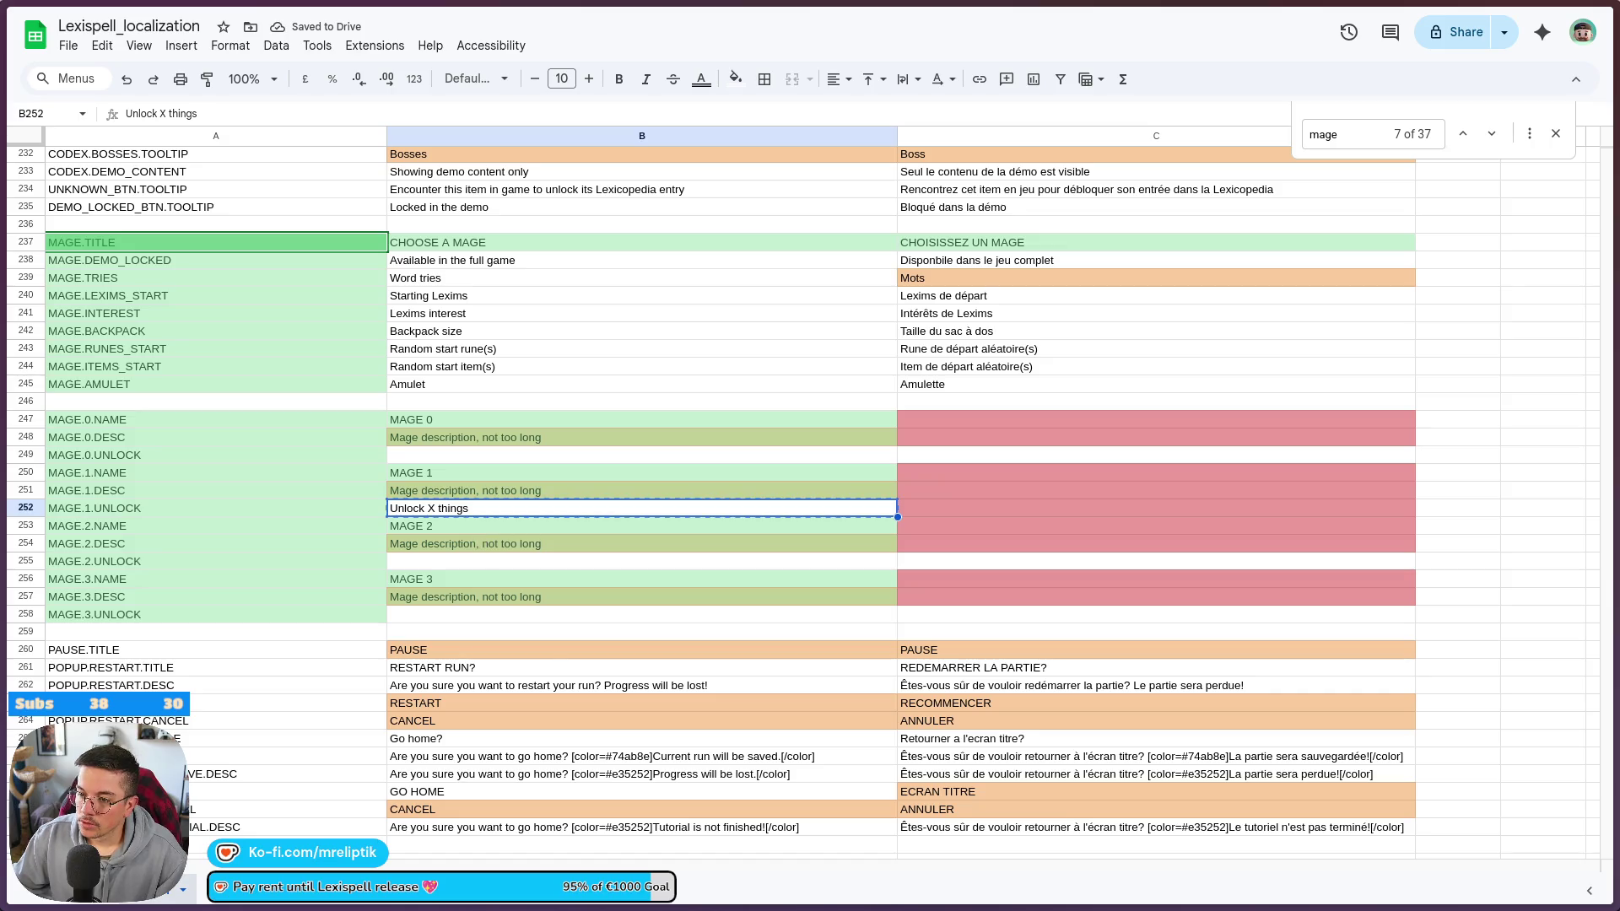
key("Return")
key("ctrl+a")
type("Dis")
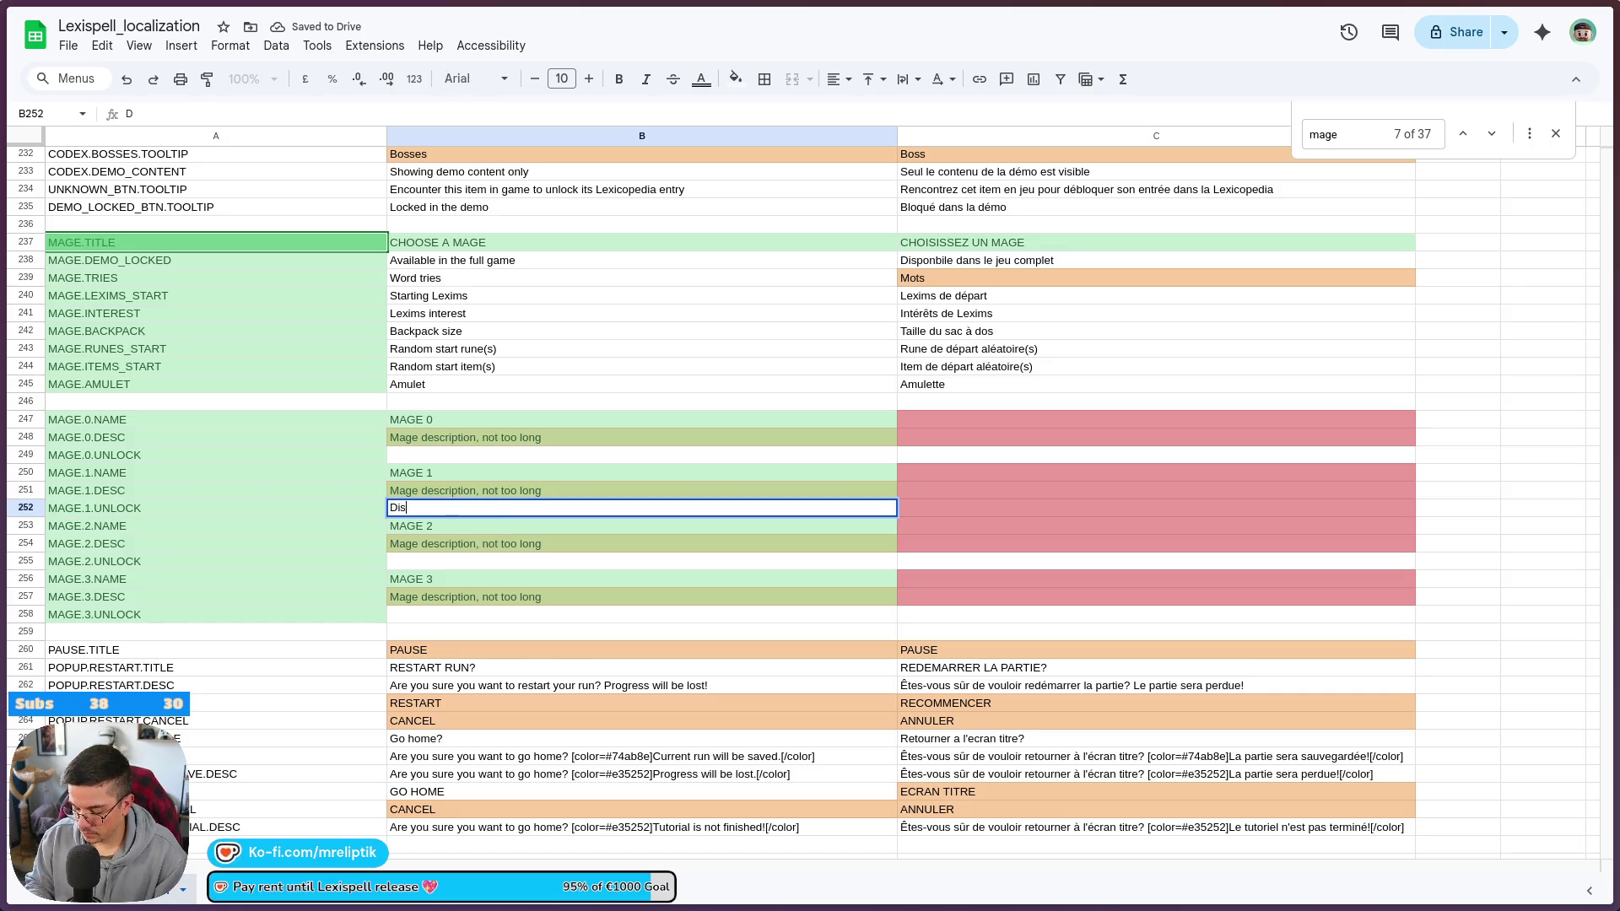
type("cover X things to unlock")
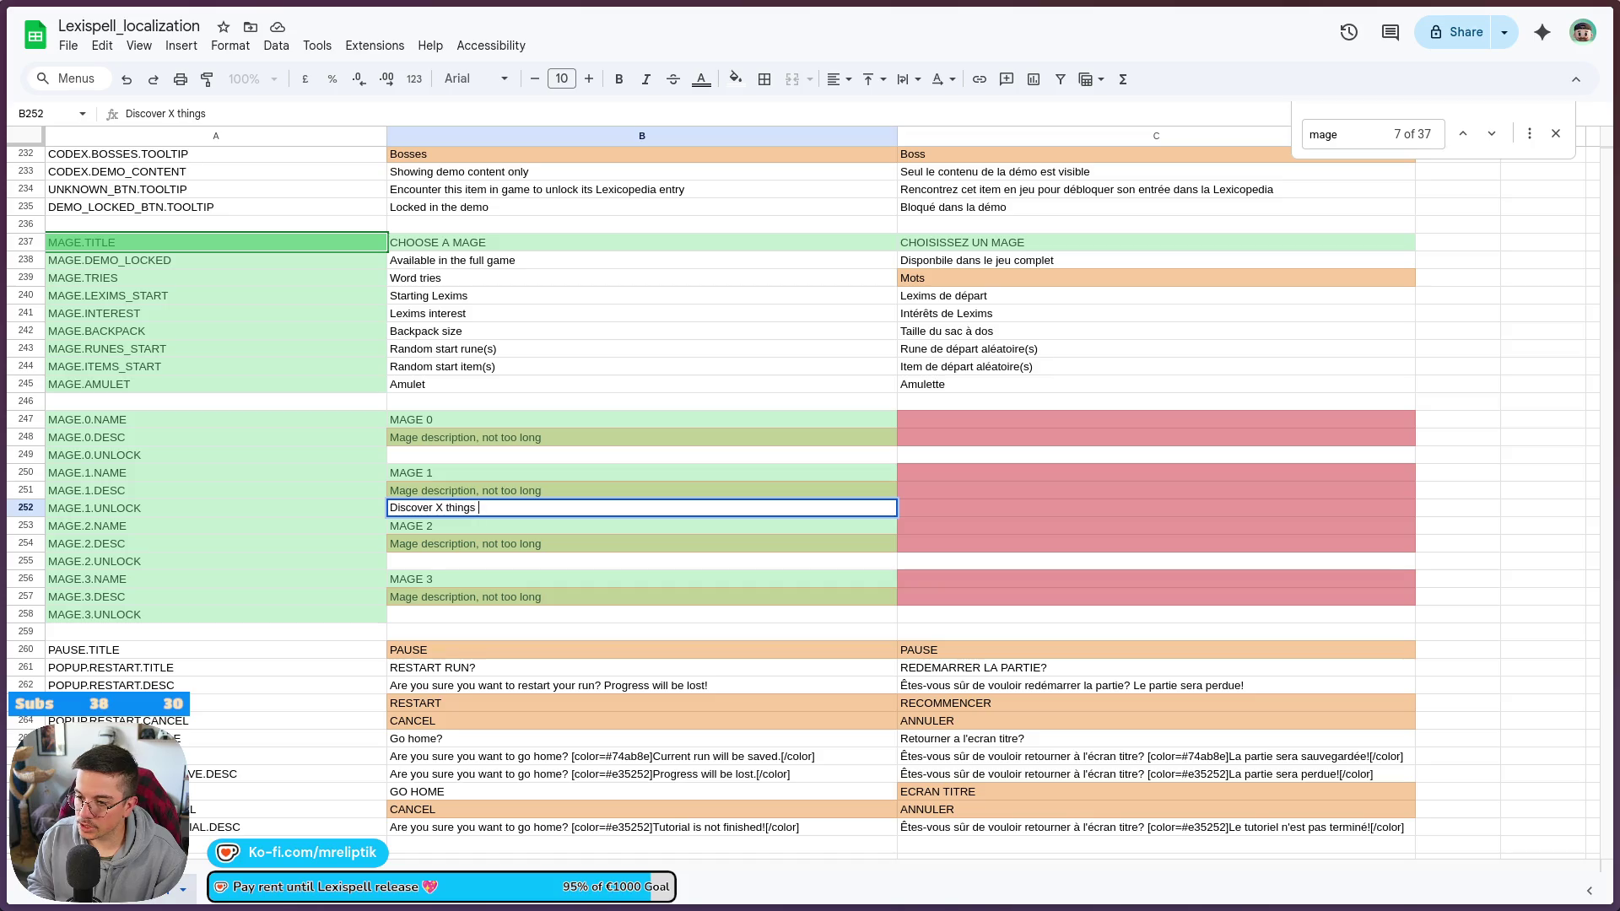
left_click(477, 580)
- Copy the unlock text into the MAGE.2 and MAGE.3 UNLOCK cells, then select B247:B258
left_click(478, 511)
key("ctrl+c")
left_click(467, 562)
key("ctrl+v")
left_click(438, 623)
key("ctrl+v")
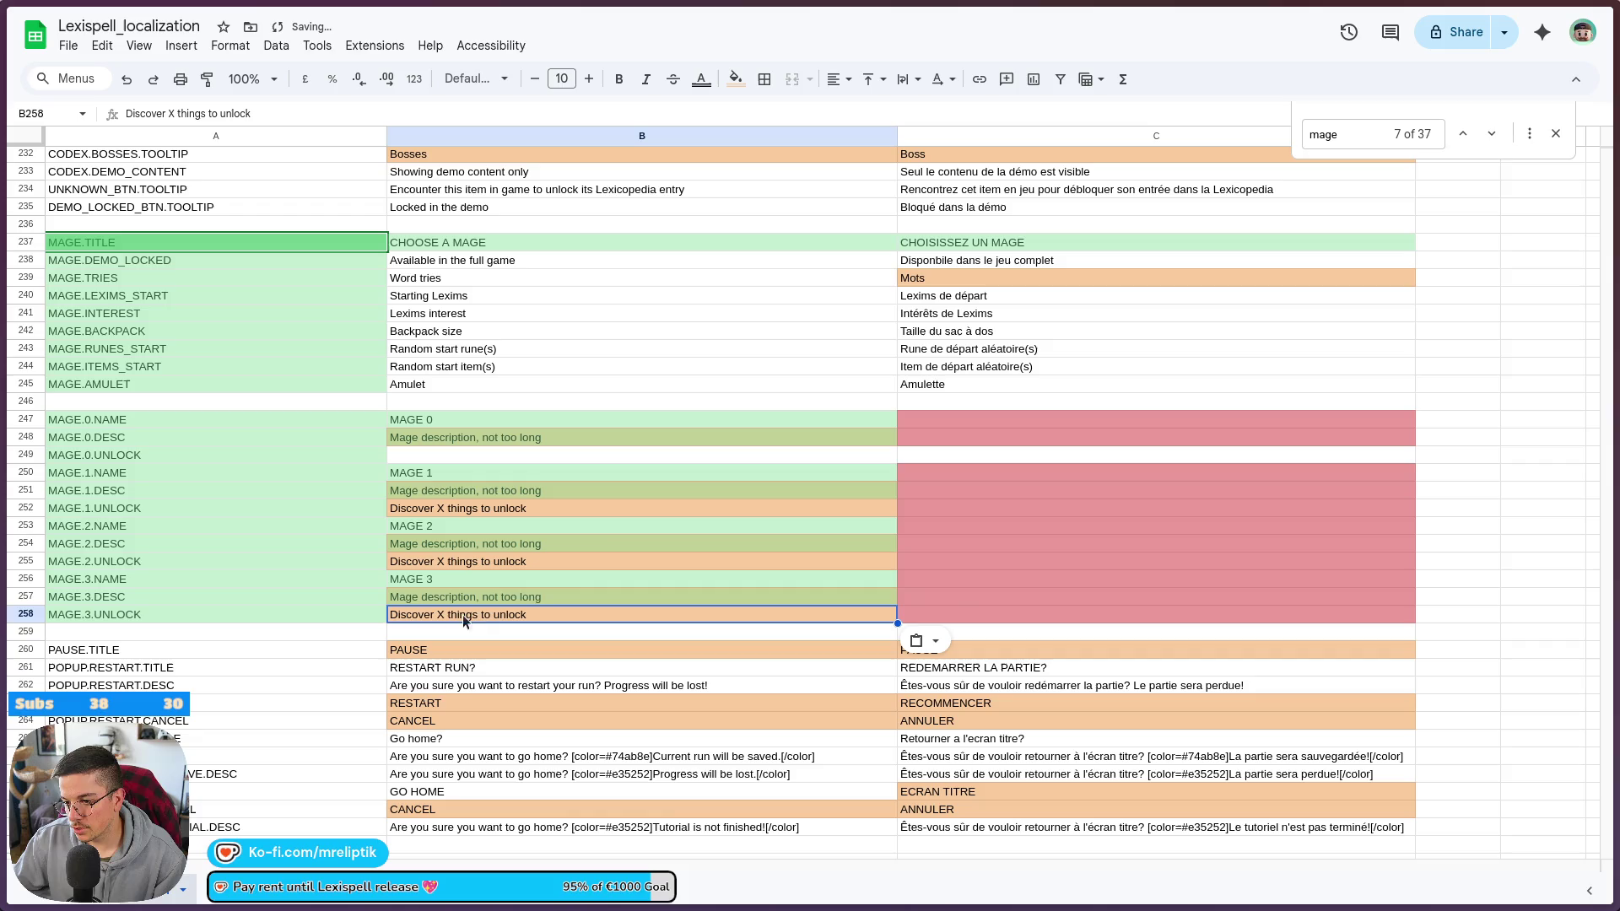
left_click(567, 513)
left_click(516, 424)
left_click(507, 615, "shift")
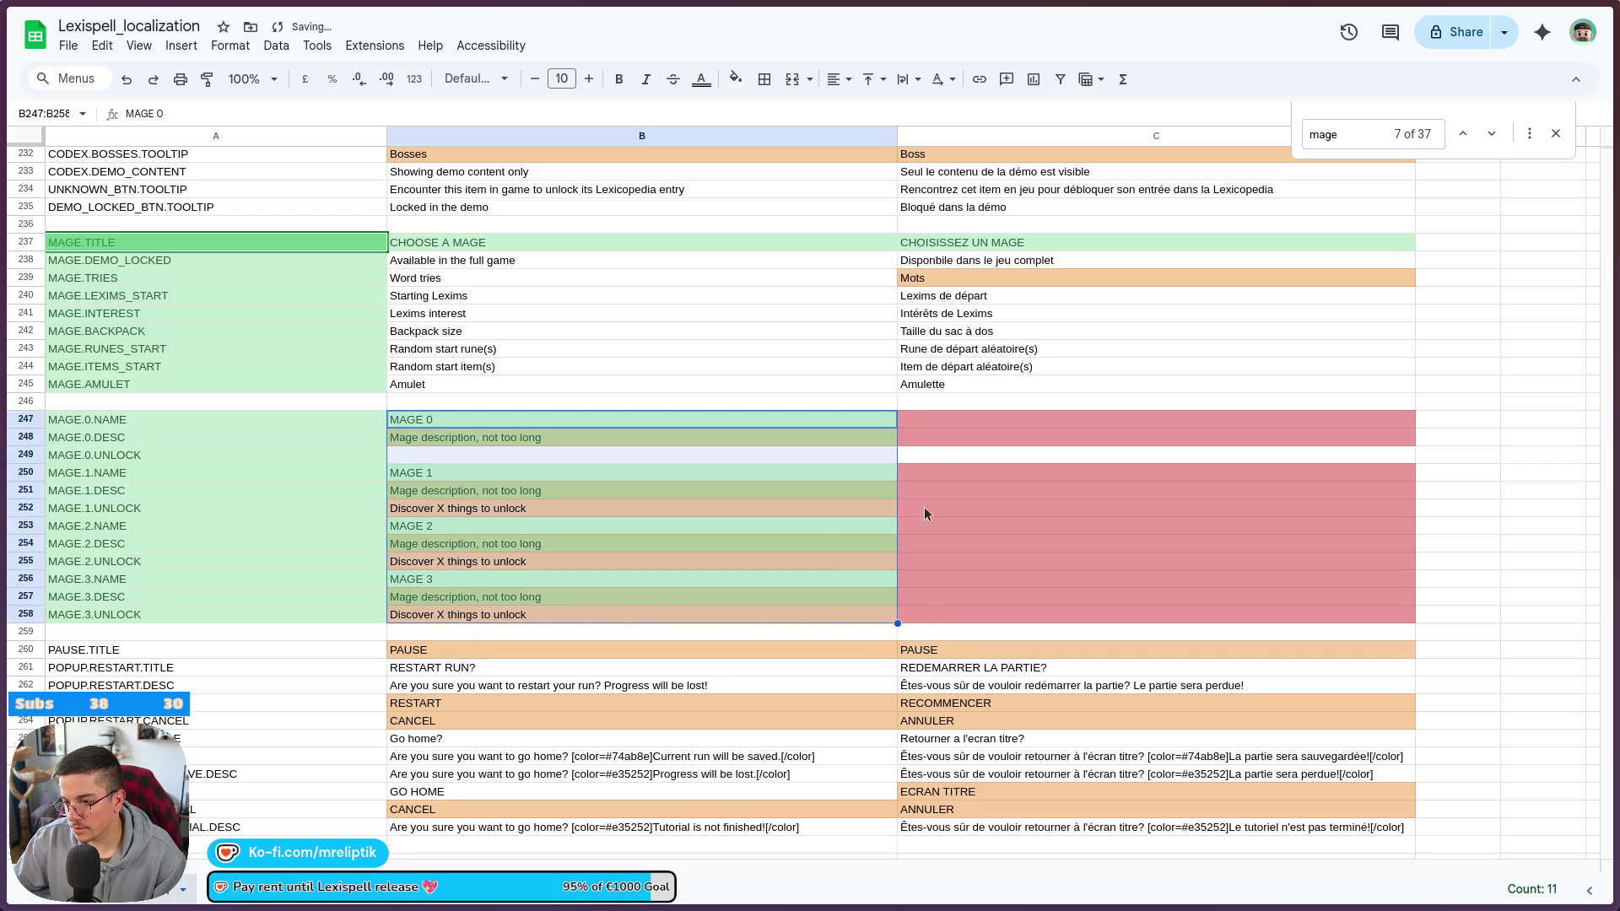
- Copy the English mage rows into the French column and set MAGE.0.DESC to 'Description du mage, pas trop long..'
key("ctrl+c")
left_click(932, 418)
key("ctrl+v")
left_click(964, 473)
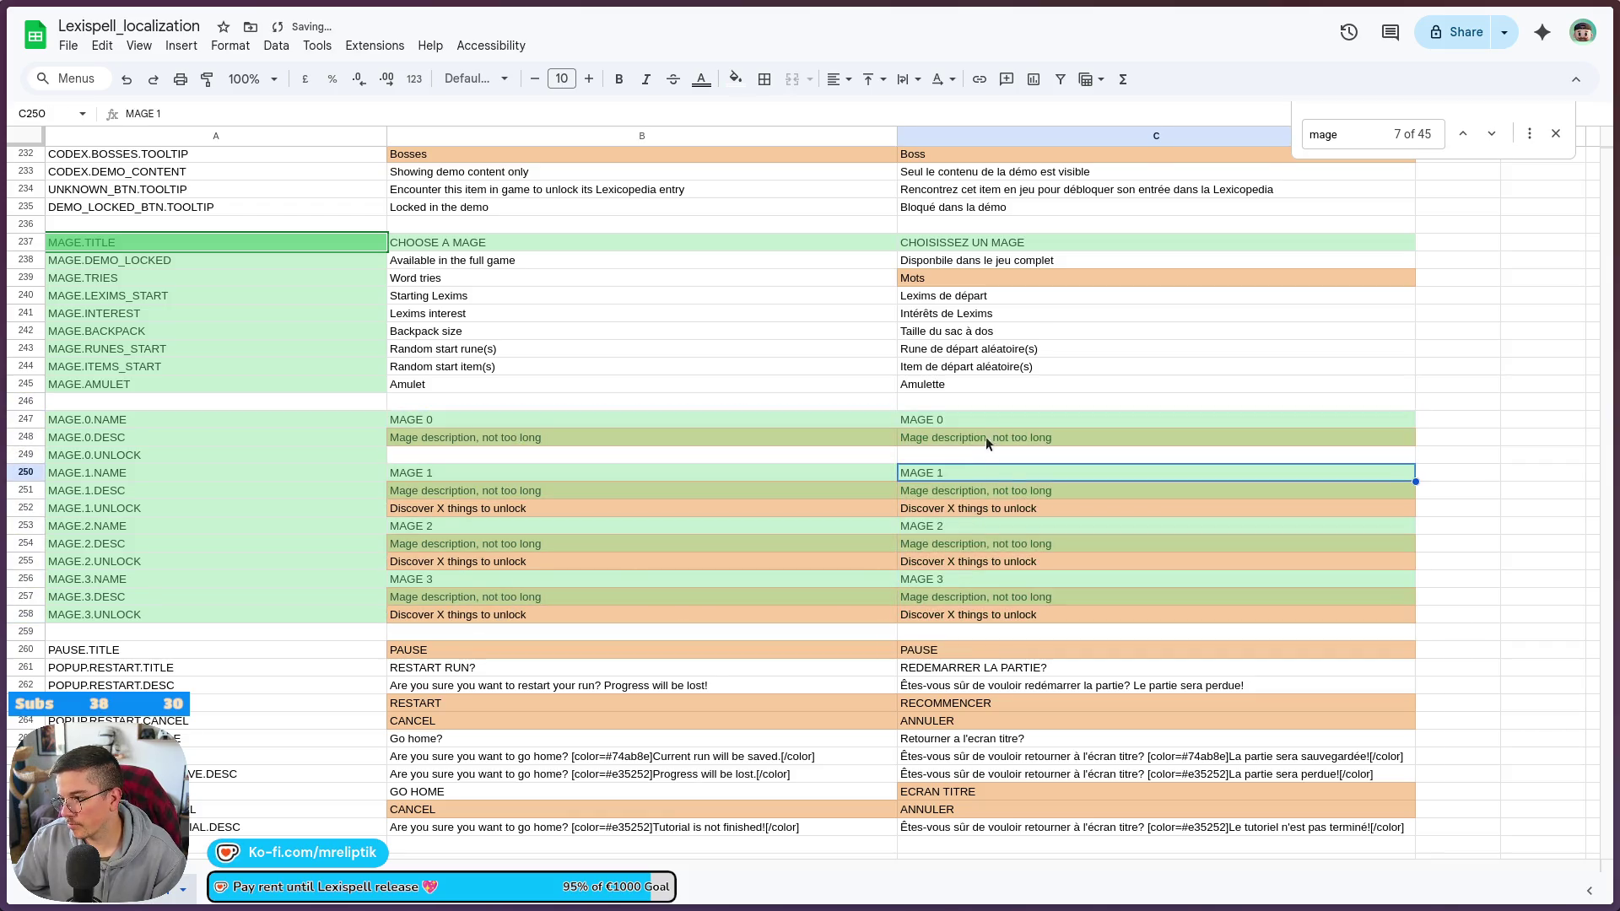
left_click(986, 439)
triple_click(1030, 432)
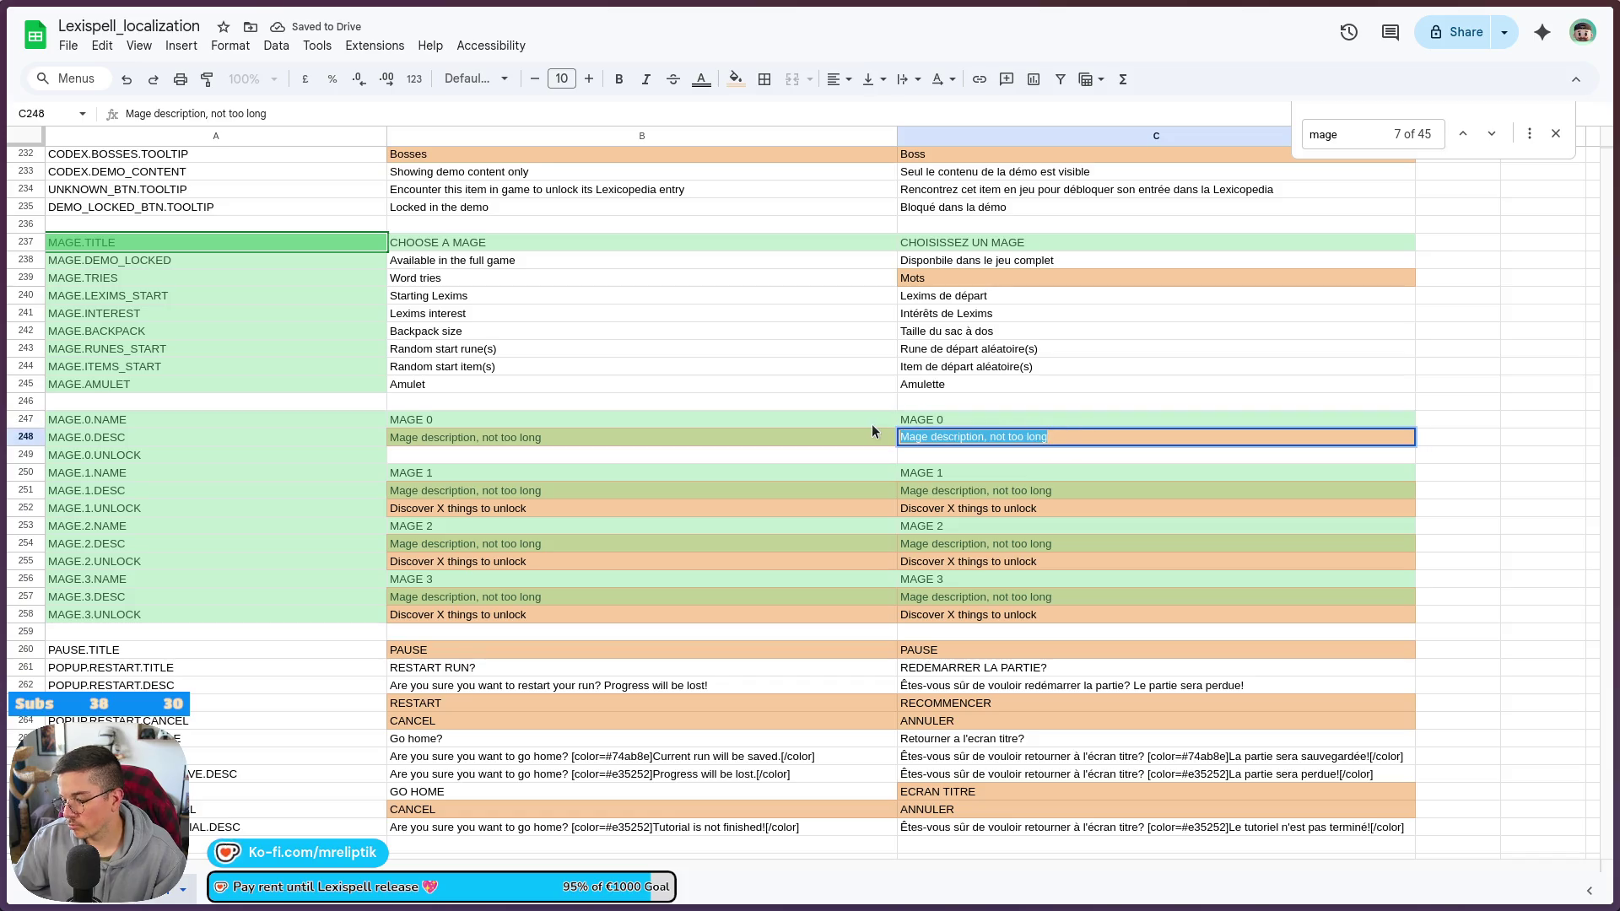
type("Description du")
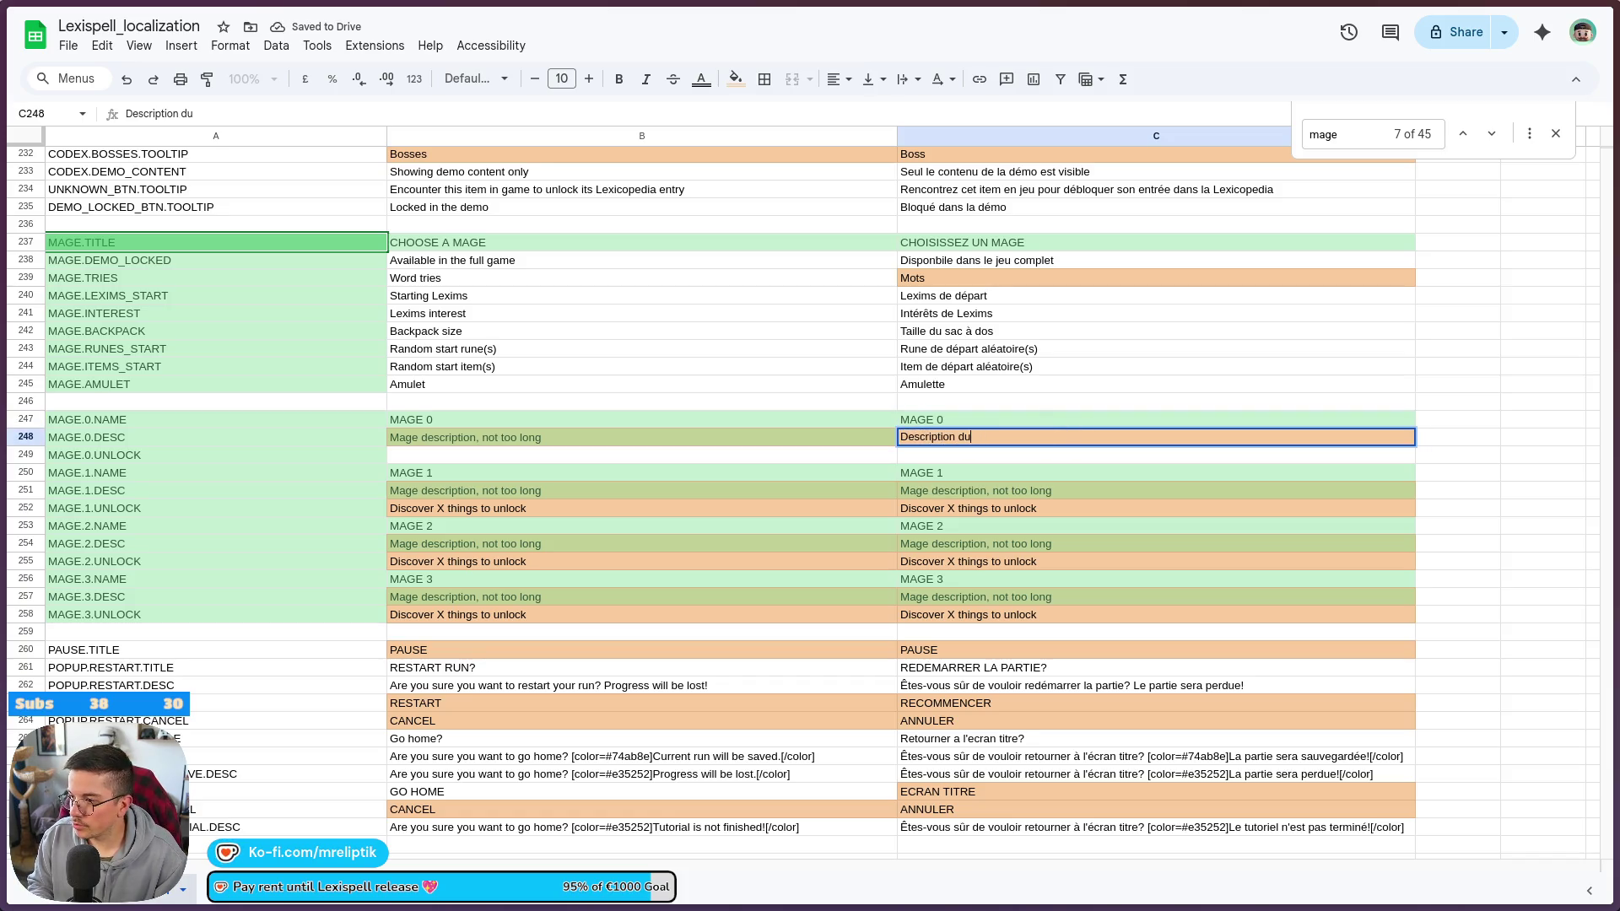
type(" mage, pas trop long..")
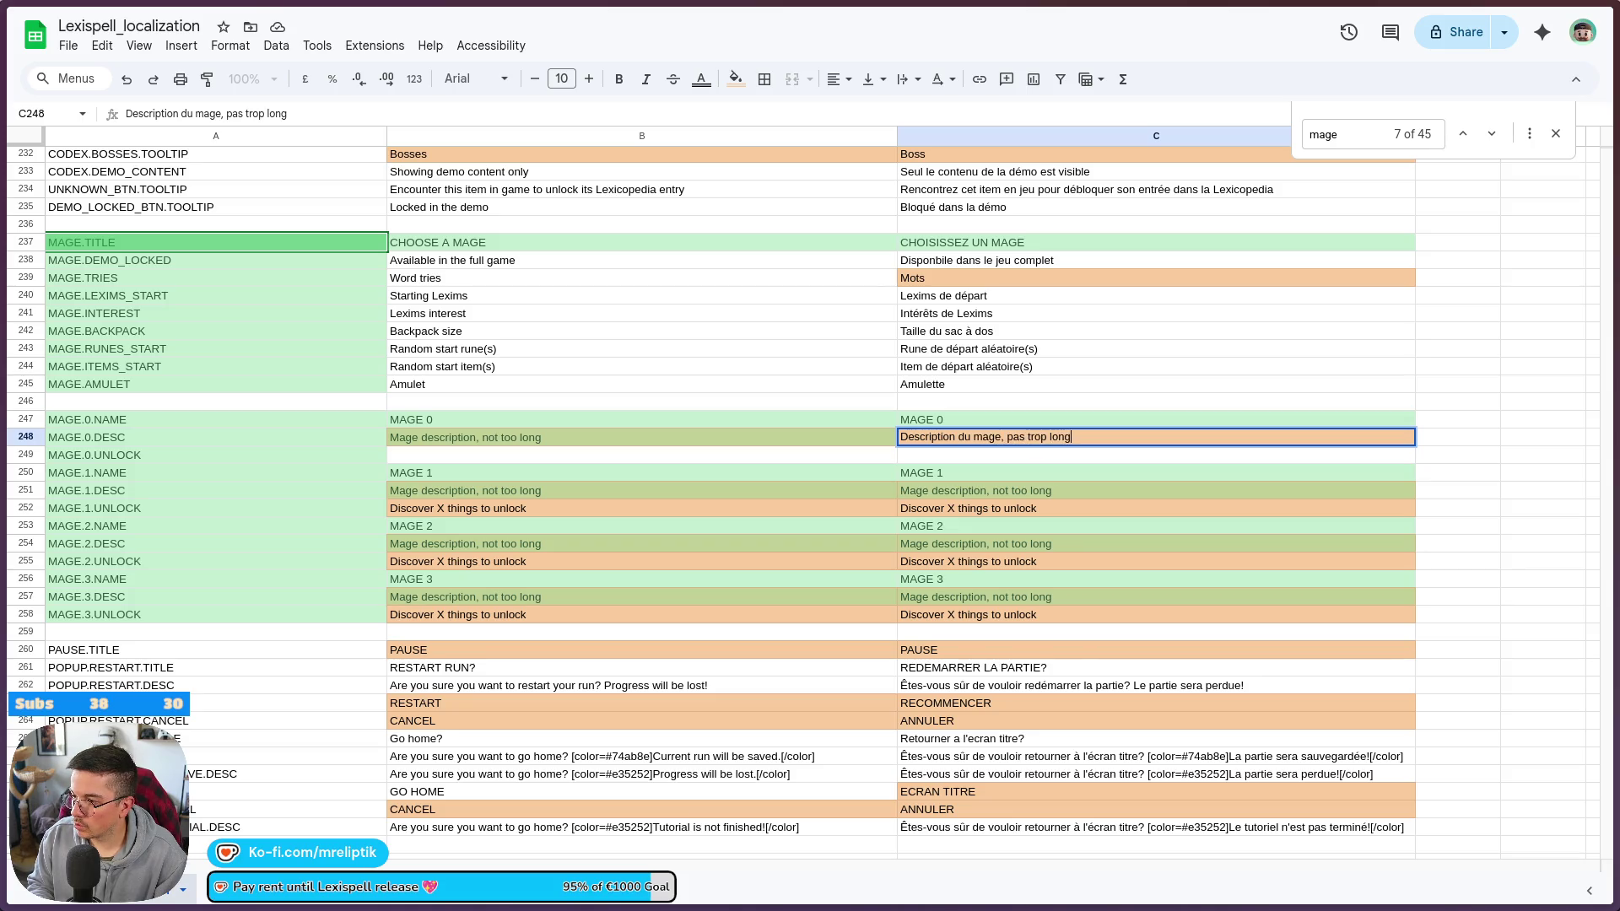
left_click(1017, 543)
- Paste the French mage description into the MAGE.1, MAGE.2 and MAGE.3 description cells
left_click(1021, 438)
key("ctrl+c")
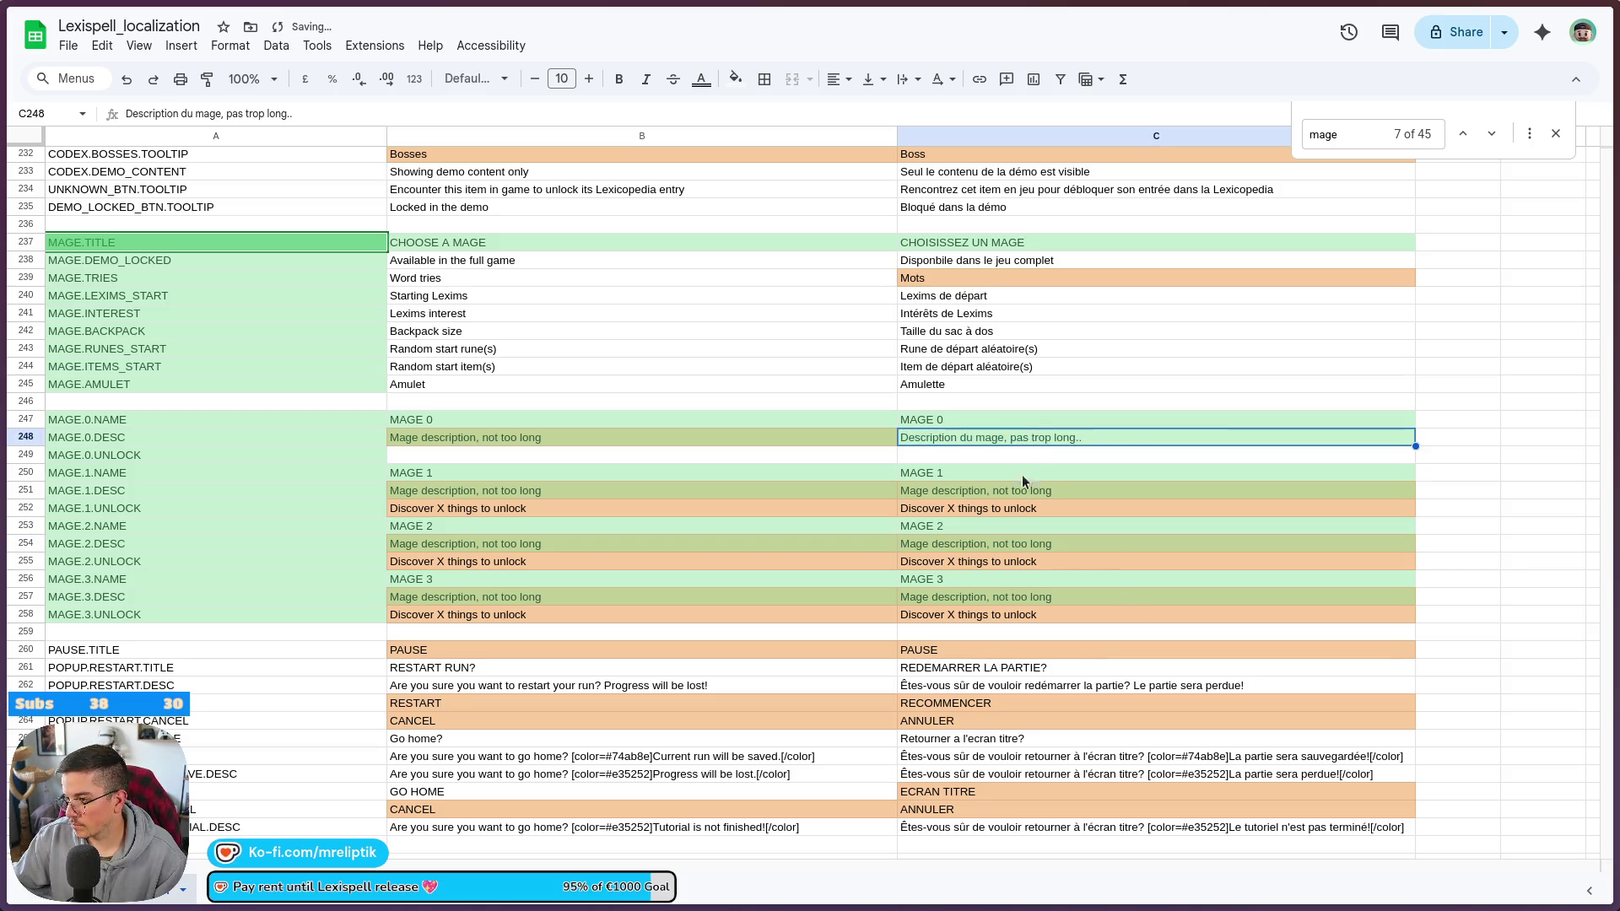
left_click(1008, 508)
key("ctrl+v")
left_click(966, 564)
key("ctrl+v")
left_click(954, 616)
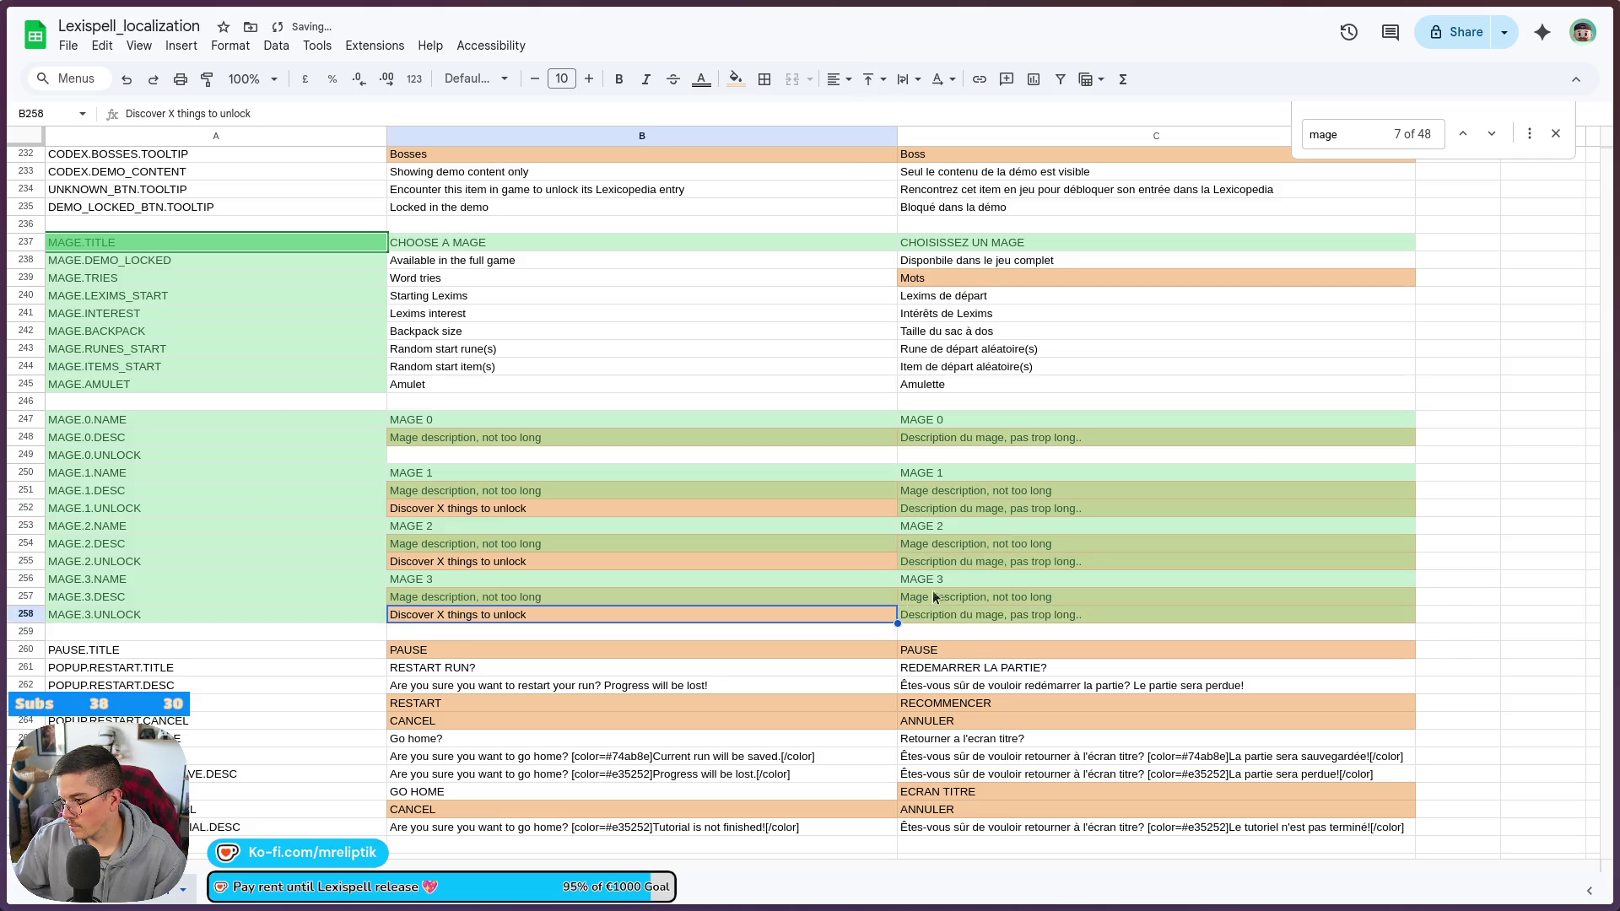
left_click(956, 594)
key("ctrl+v")
left_click(964, 543)
key("ctrl+v")
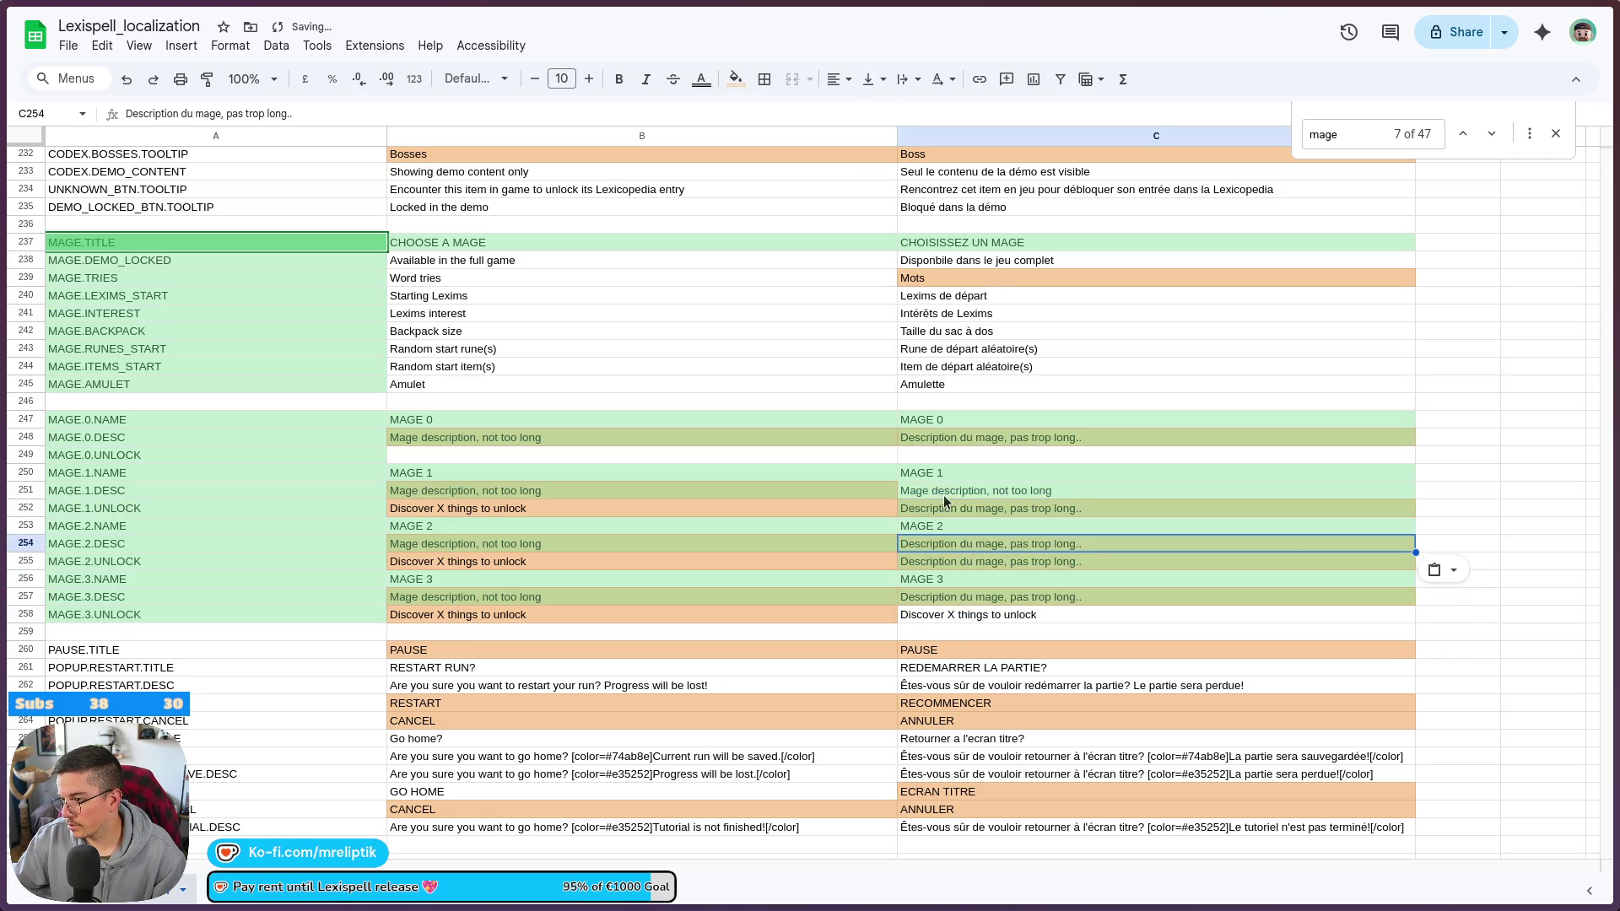
left_click(943, 491)
key("ctrl+v")
- Enter the French unlock text 'Docouves déb' in MAGE.1.UNLOCK and copy it to MAGE.2 and MAGE.3
left_click(924, 511)
key("ctrl+shift+v")
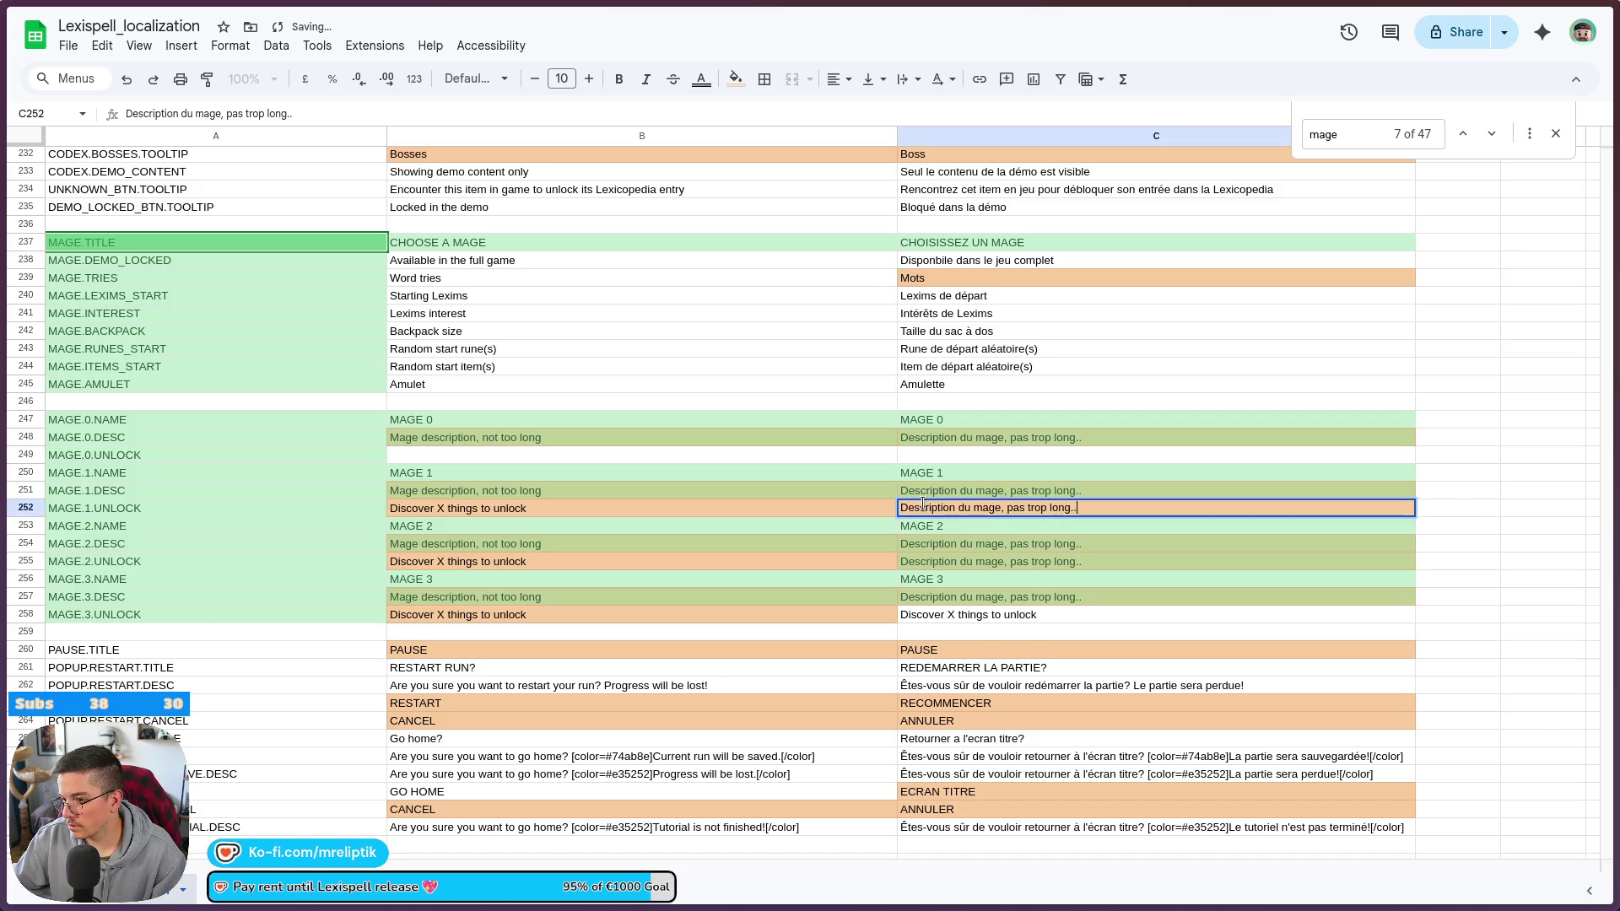
type("D")
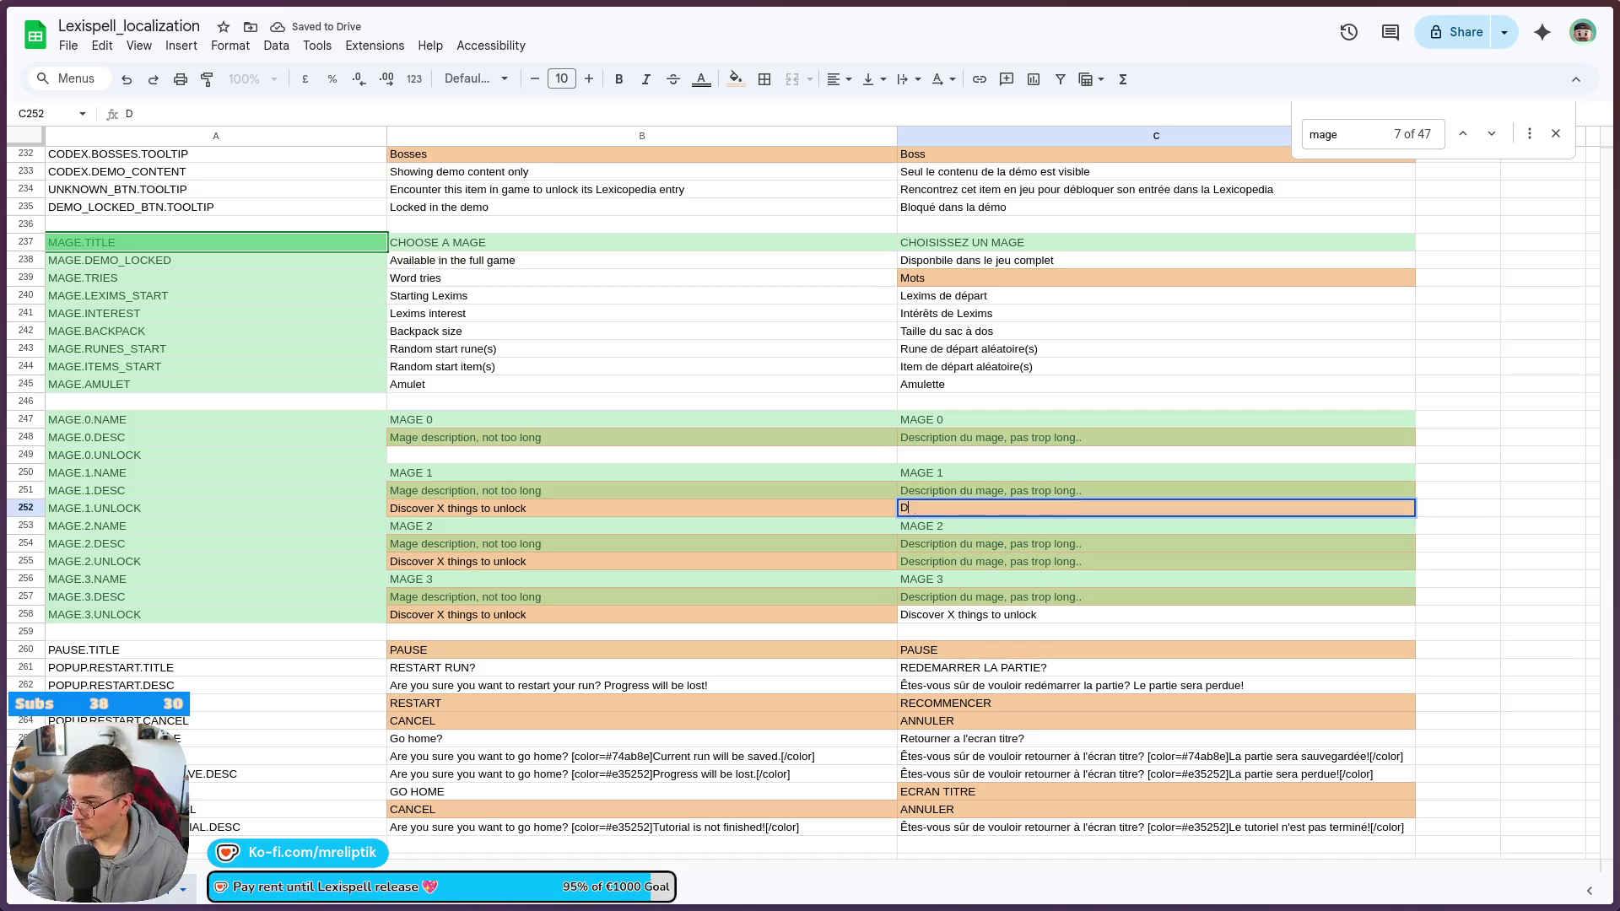
type("o")
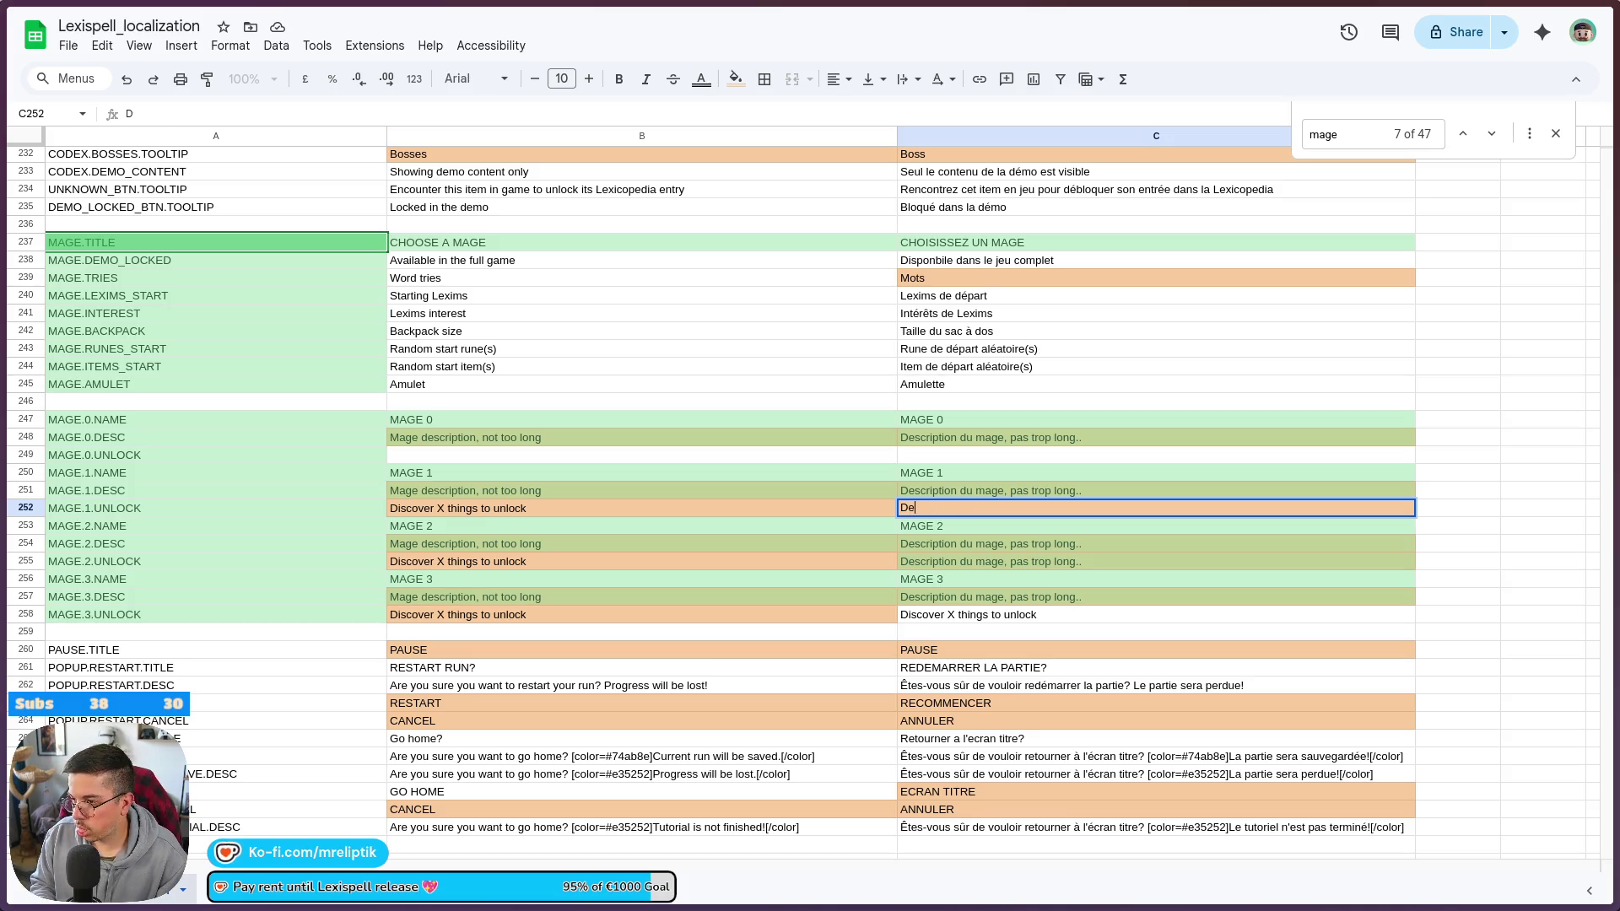
type("couvrez X chos")
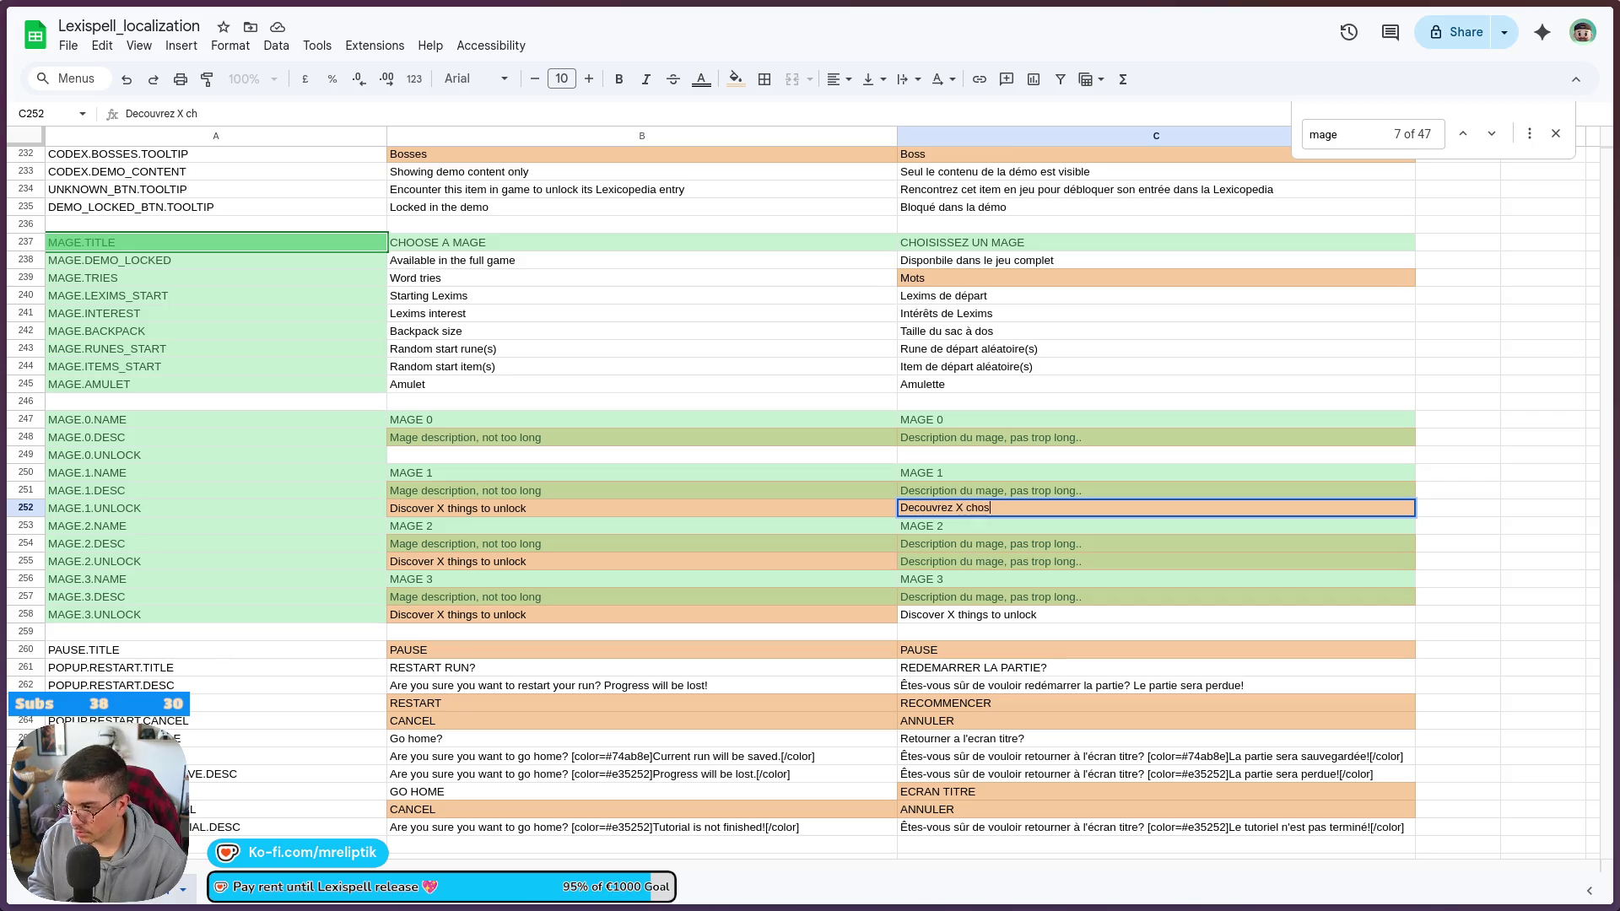
type("es ")
type("dé")
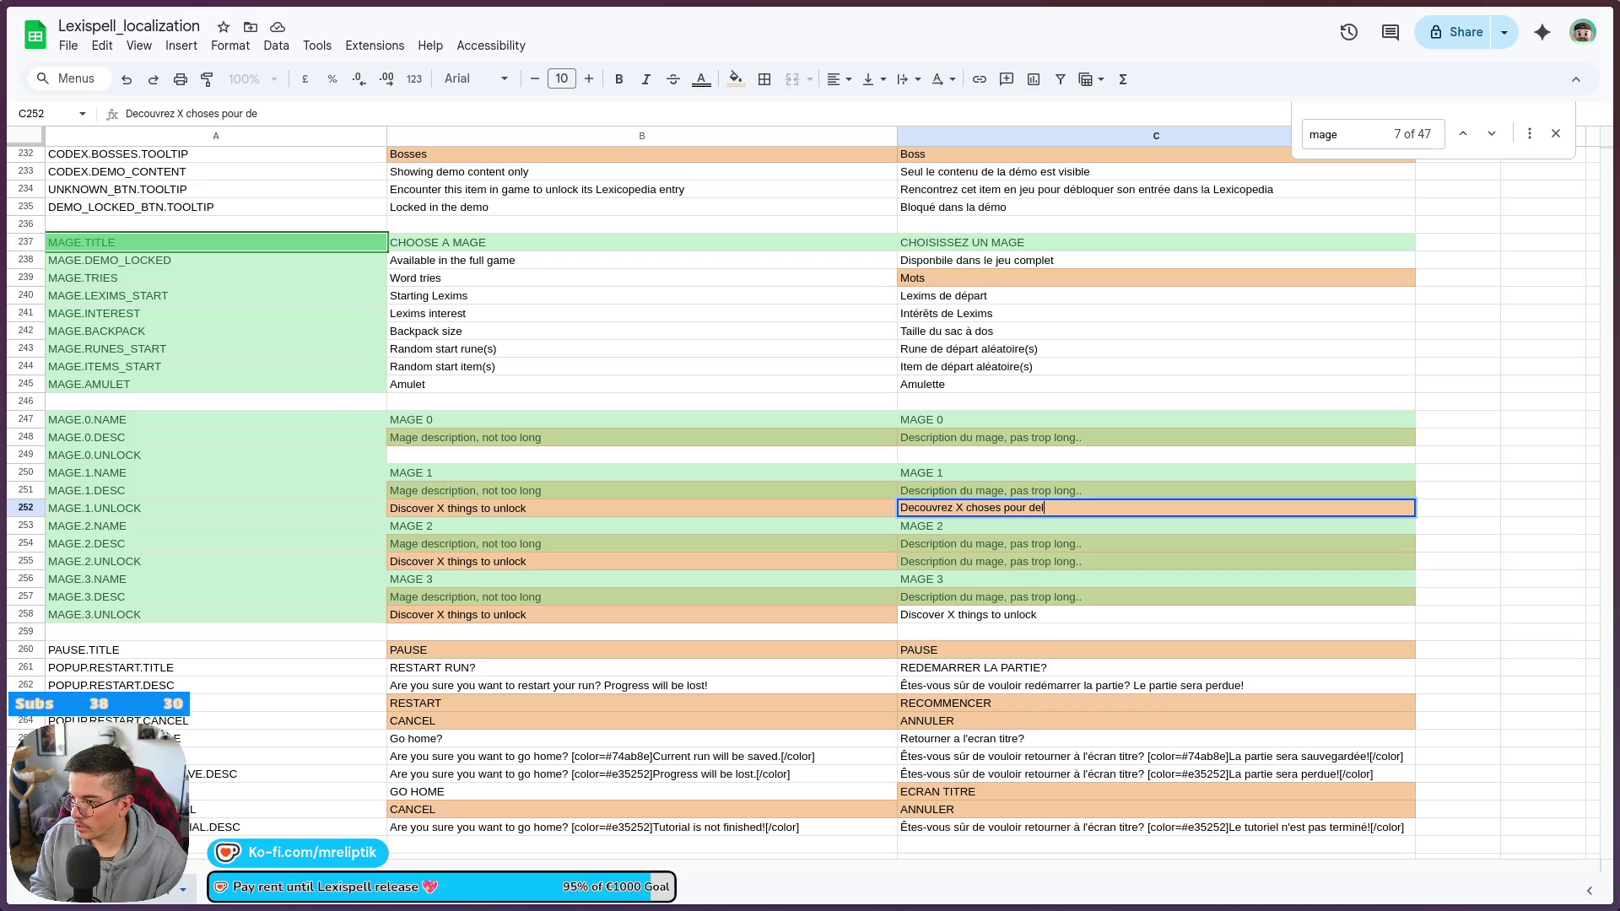
type("bloquer")
left_click(979, 563)
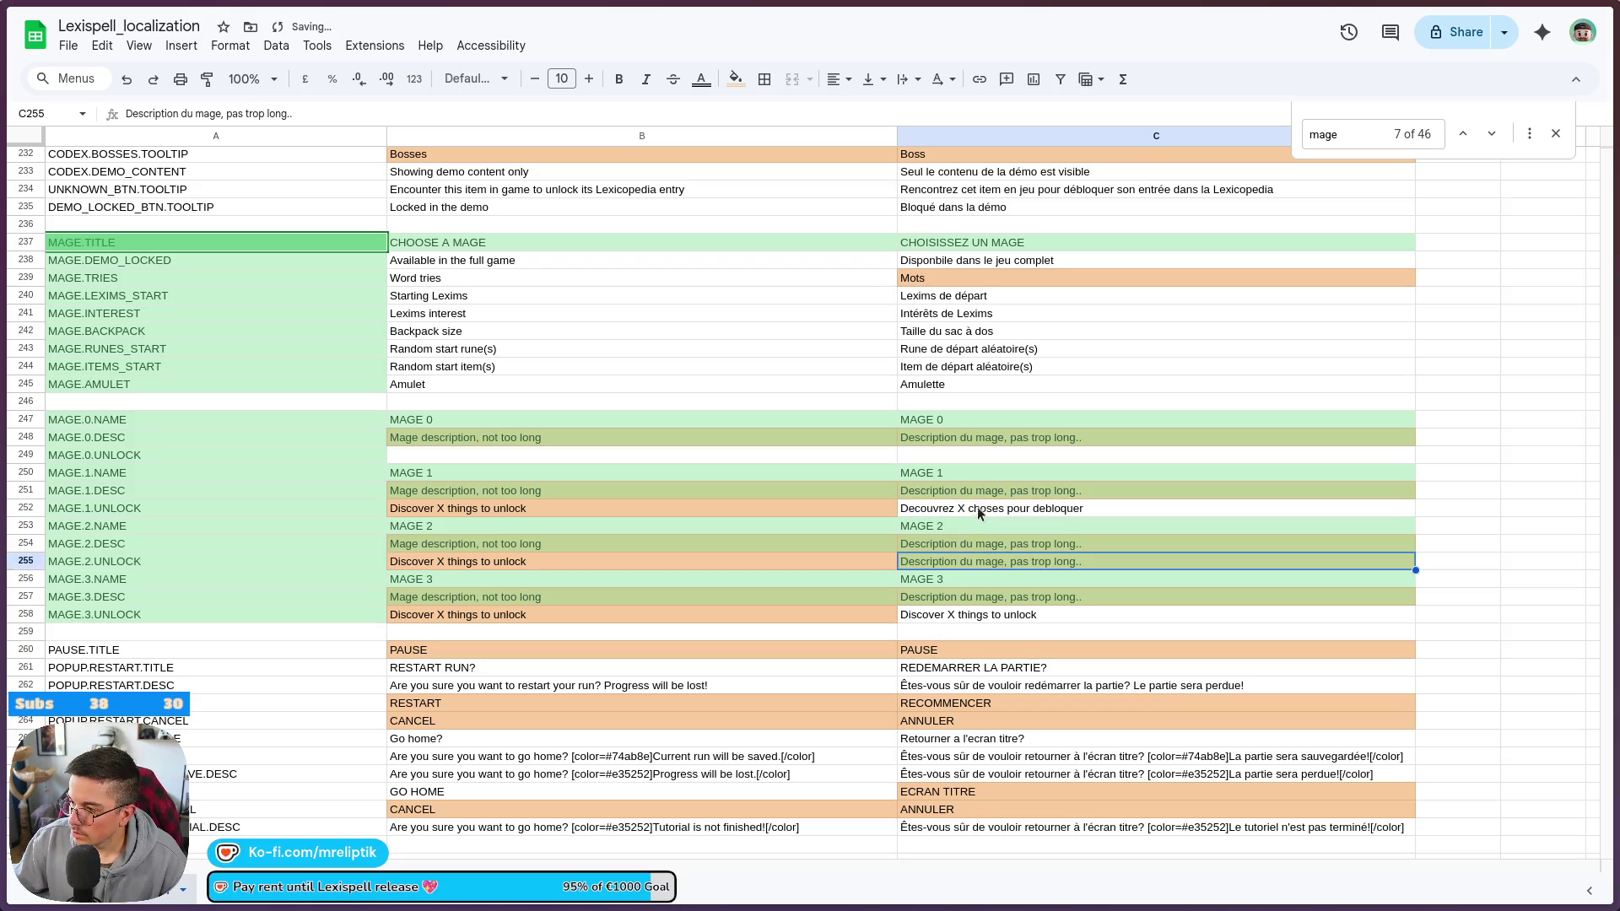
left_click(975, 508)
key("ctrl+c")
left_click(942, 564)
key("ctrl+v")
left_click(943, 616)
key("ctrl+v")
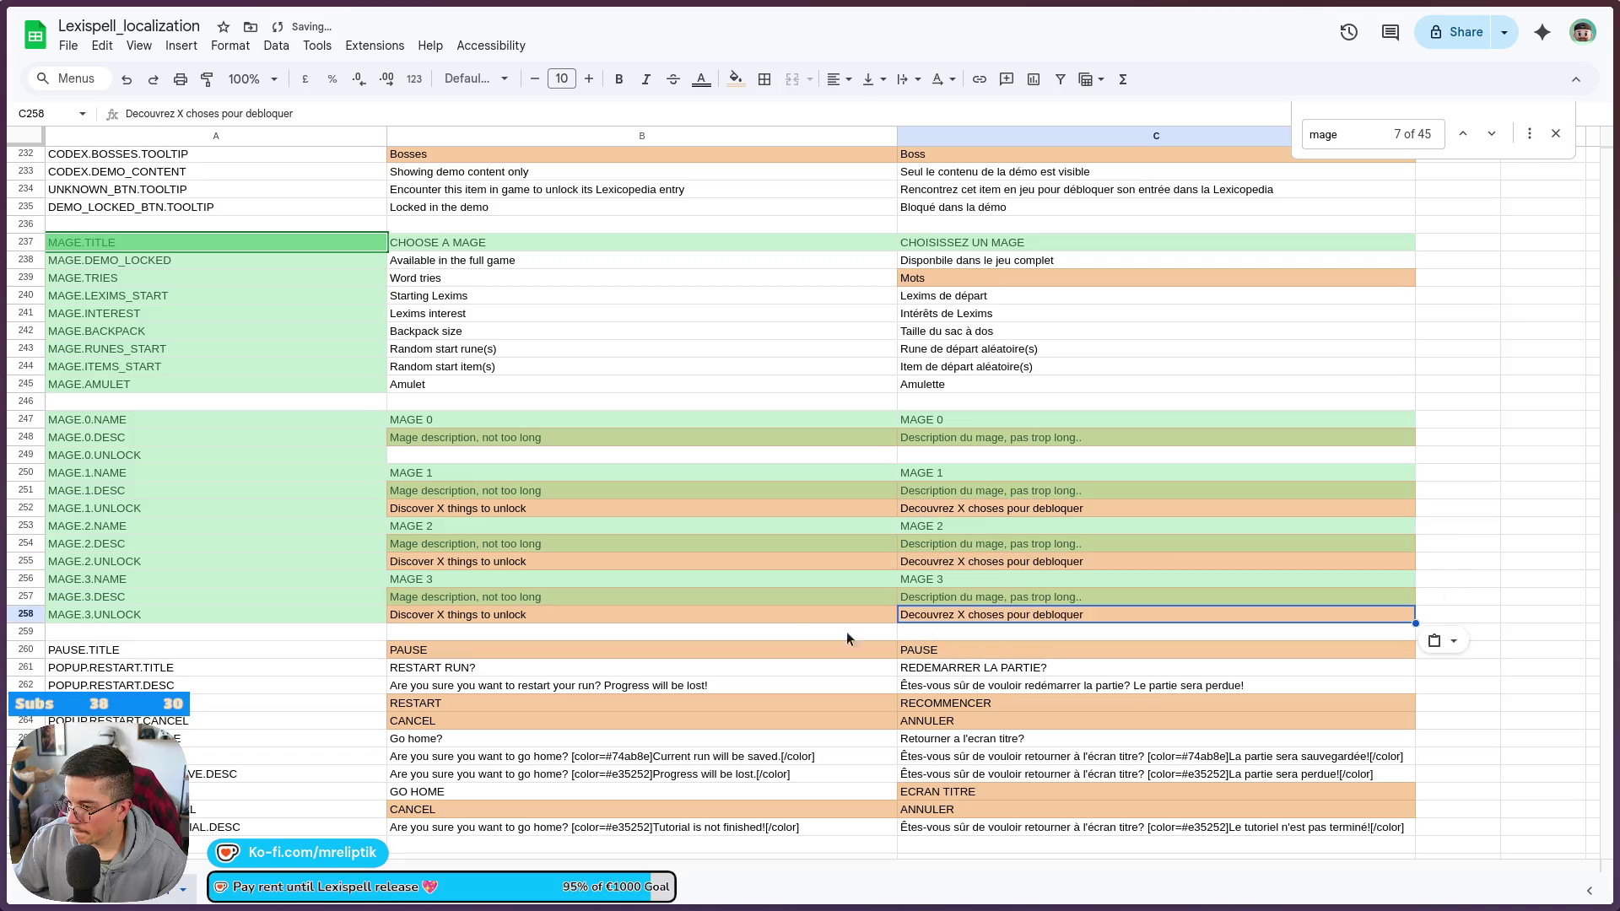
left_click(741, 620)
left_click(488, 511)
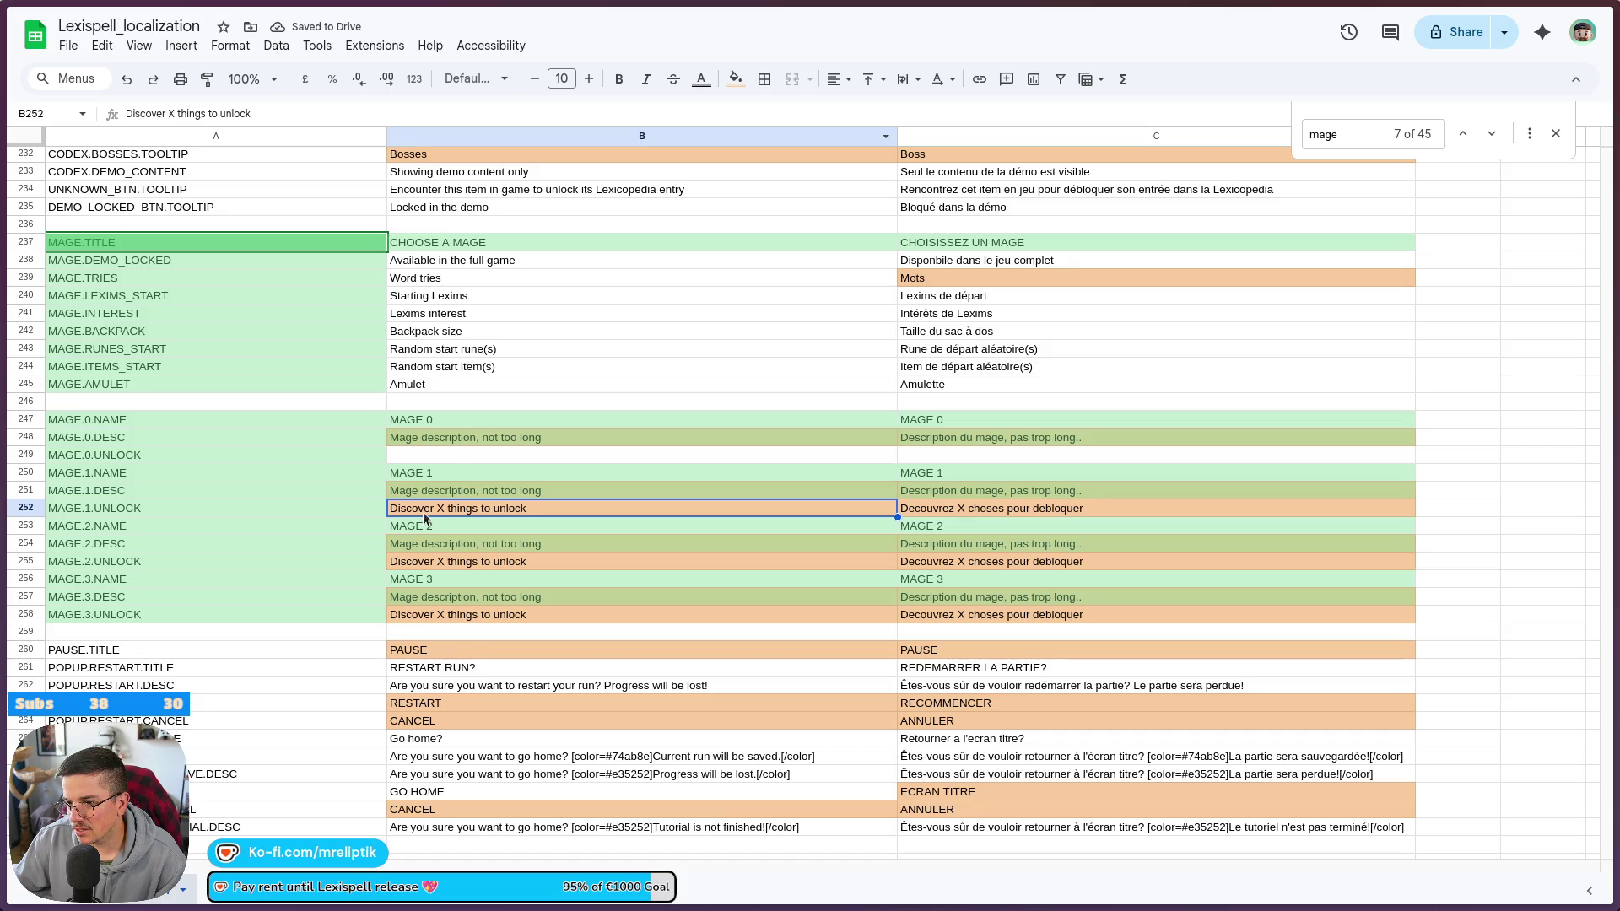
key("Up")
key("Up")
key("Up")
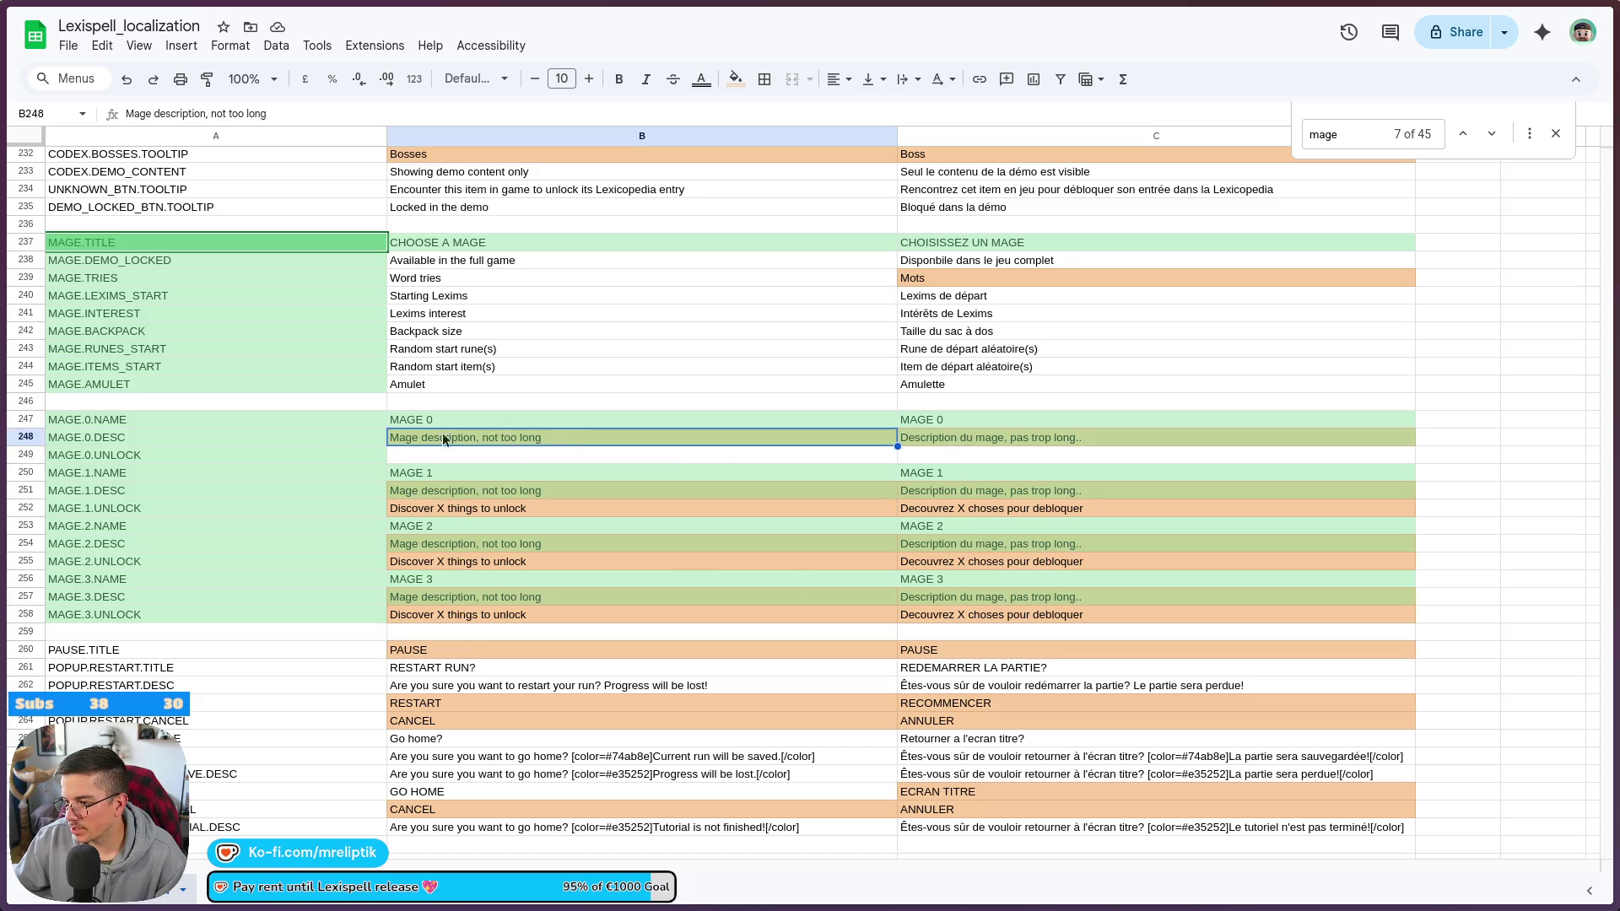
- Download the sheet as a Comma-separated values (.csv) file
left_click(67, 45)
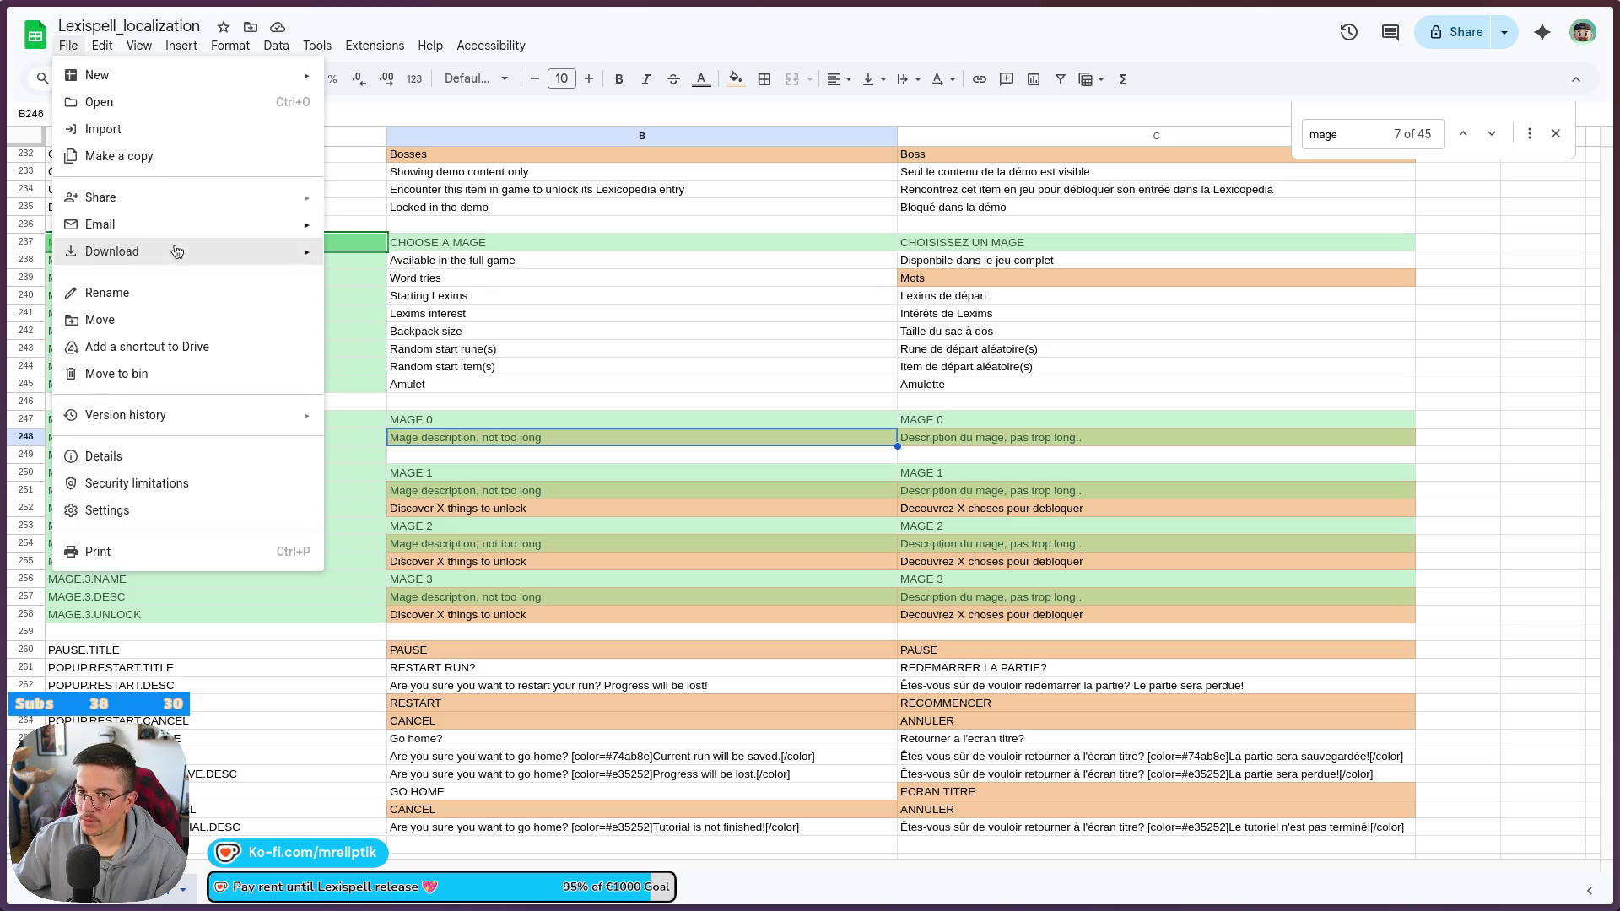
mouse_move(163, 246)
left_click(388, 363)
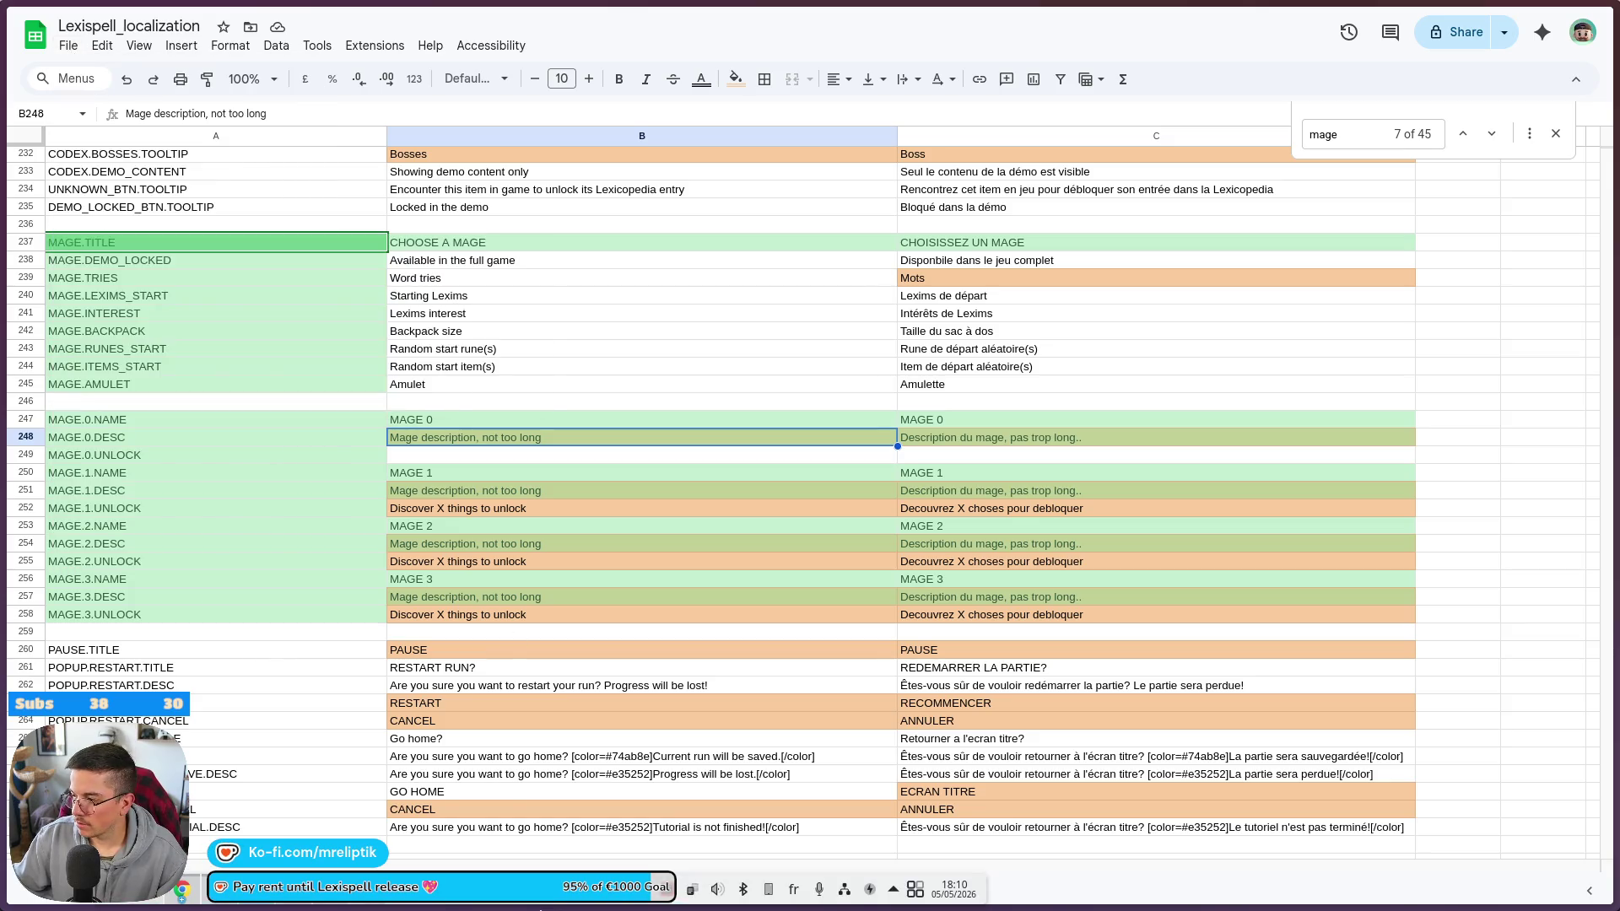
left_click(1552, 16)
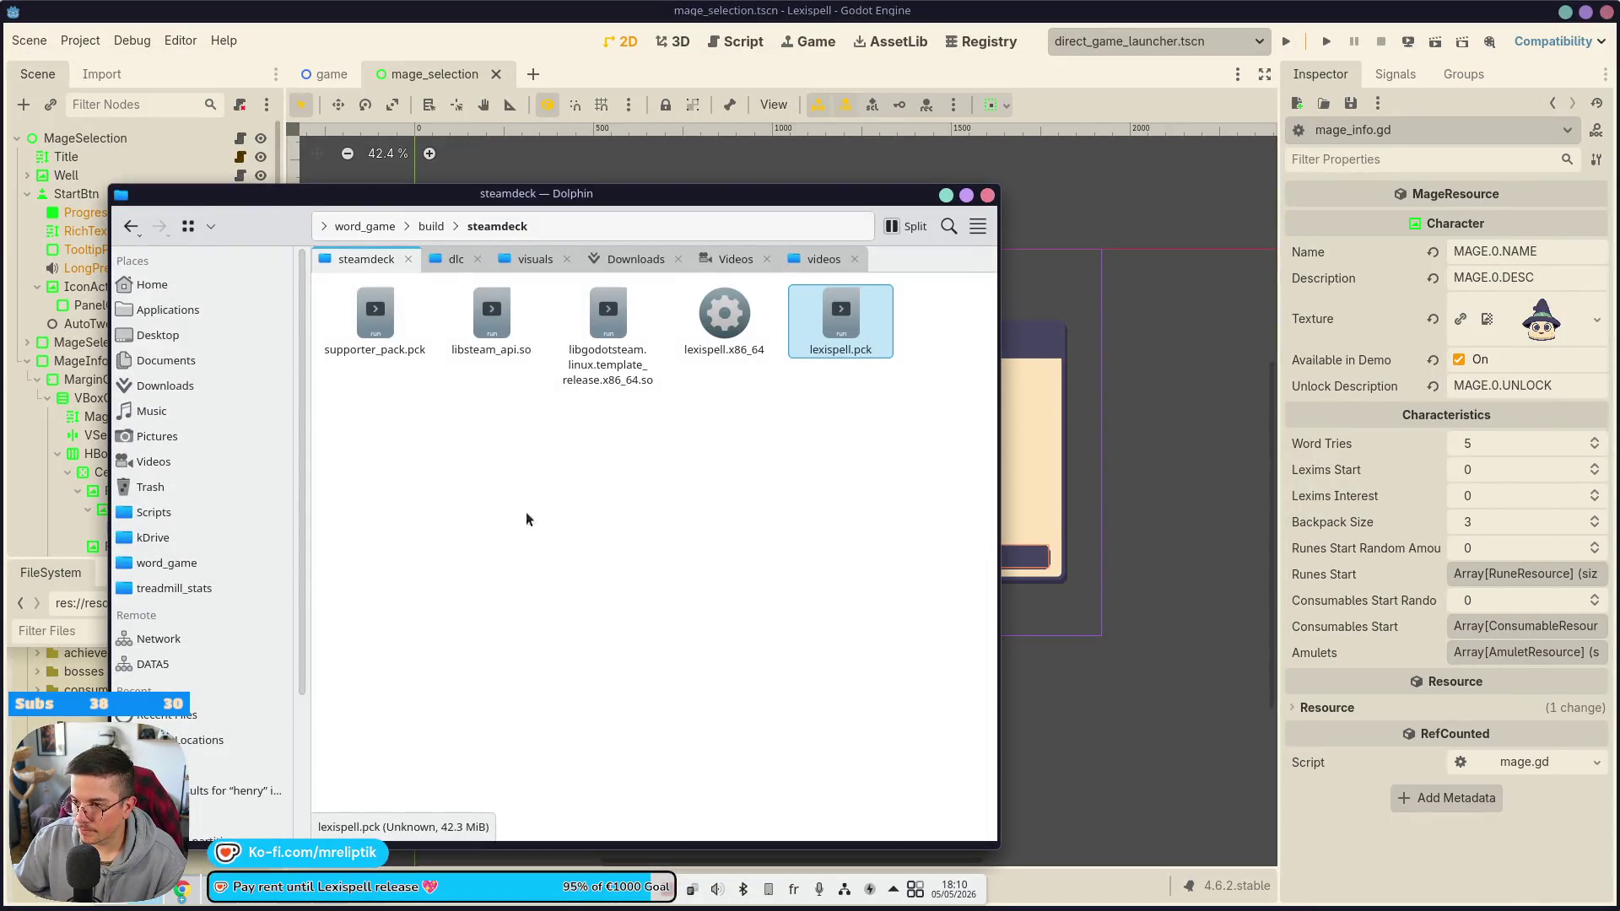
- Move the downloaded CSV into word_game/localization, overwriting the old file, and close Dolphin
left_click(430, 226)
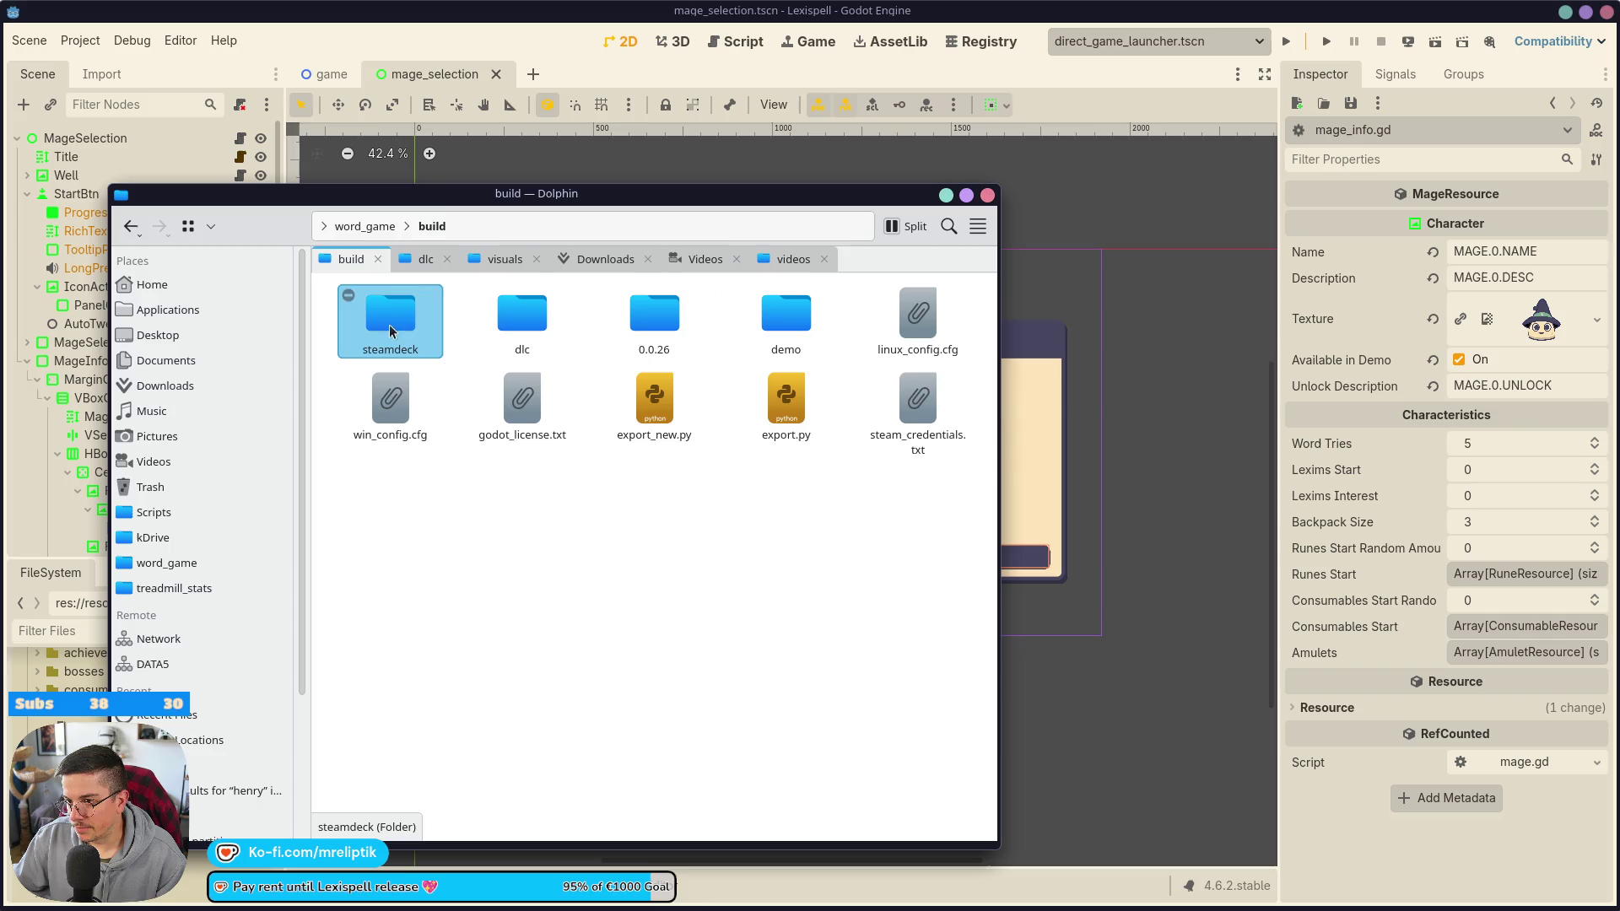
left_click(390, 225)
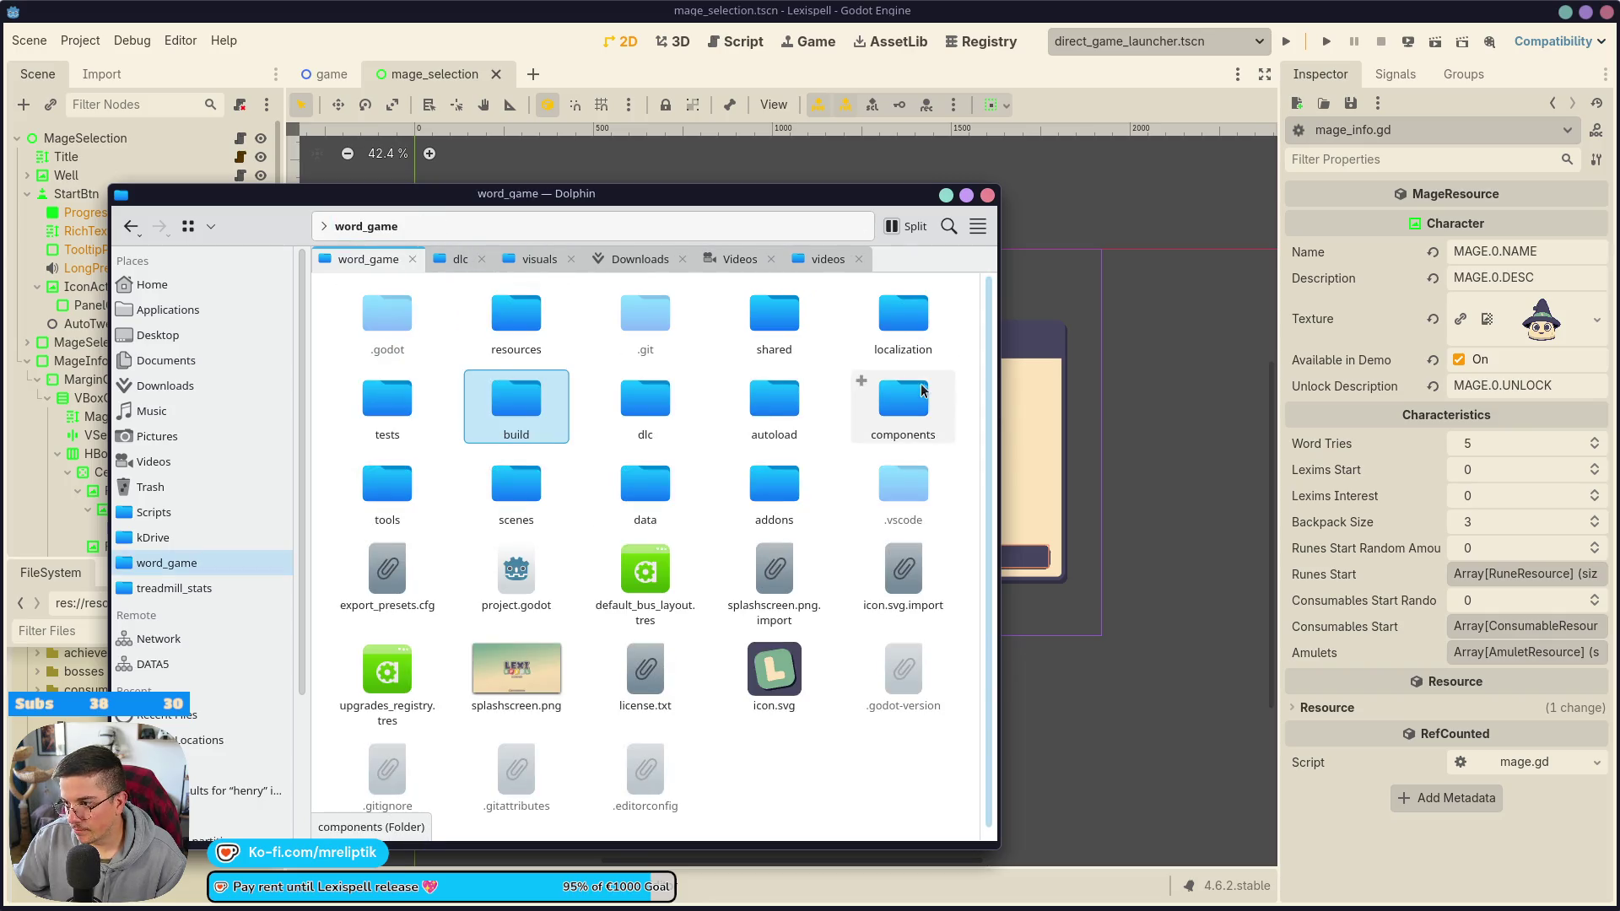
double_click(900, 317)
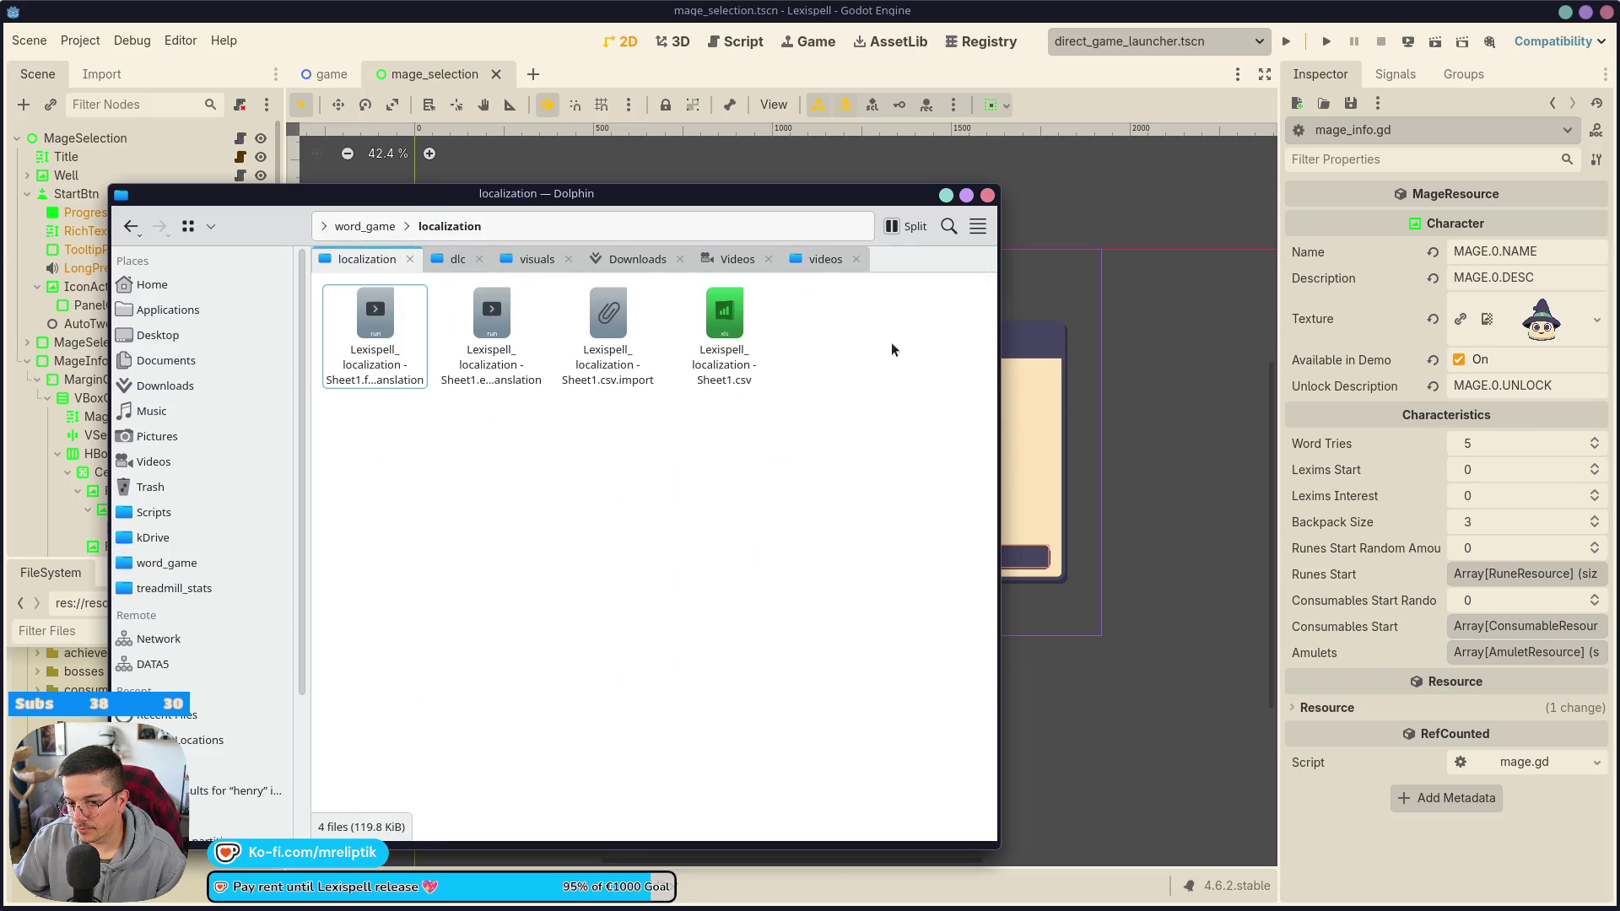
left_click(637, 259)
mouse_move(473, 334)
left_mouse_down()
mouse_move(367, 267)
mouse_move(499, 521)
left_mouse_up()
left_click(640, 645)
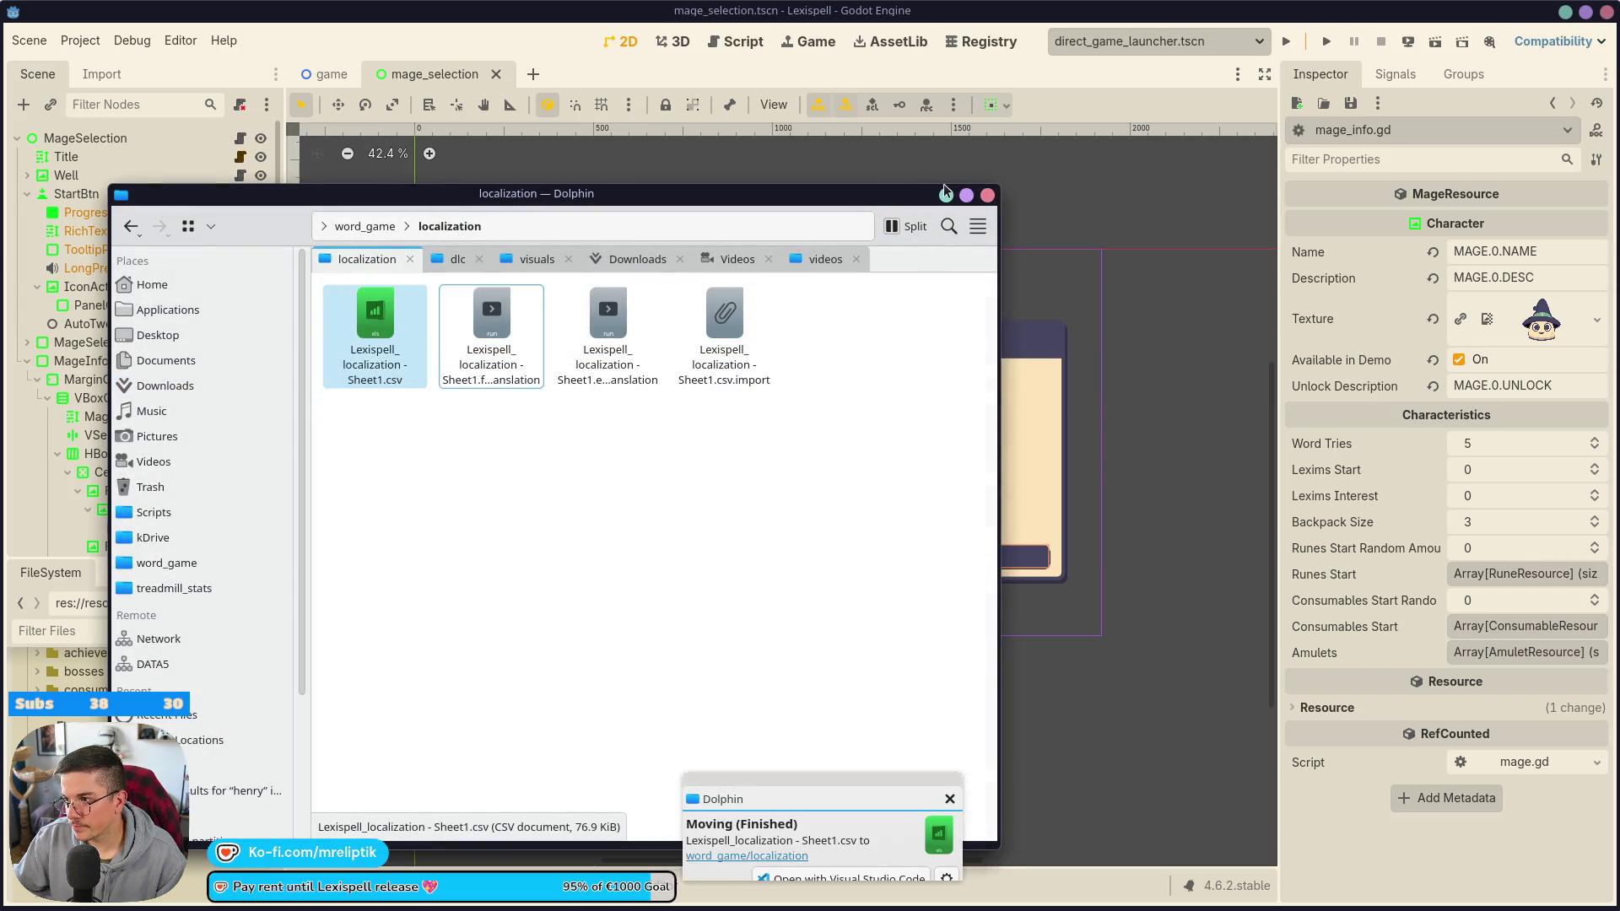
left_click(946, 194)
scroll(735, 467, "up", 3)
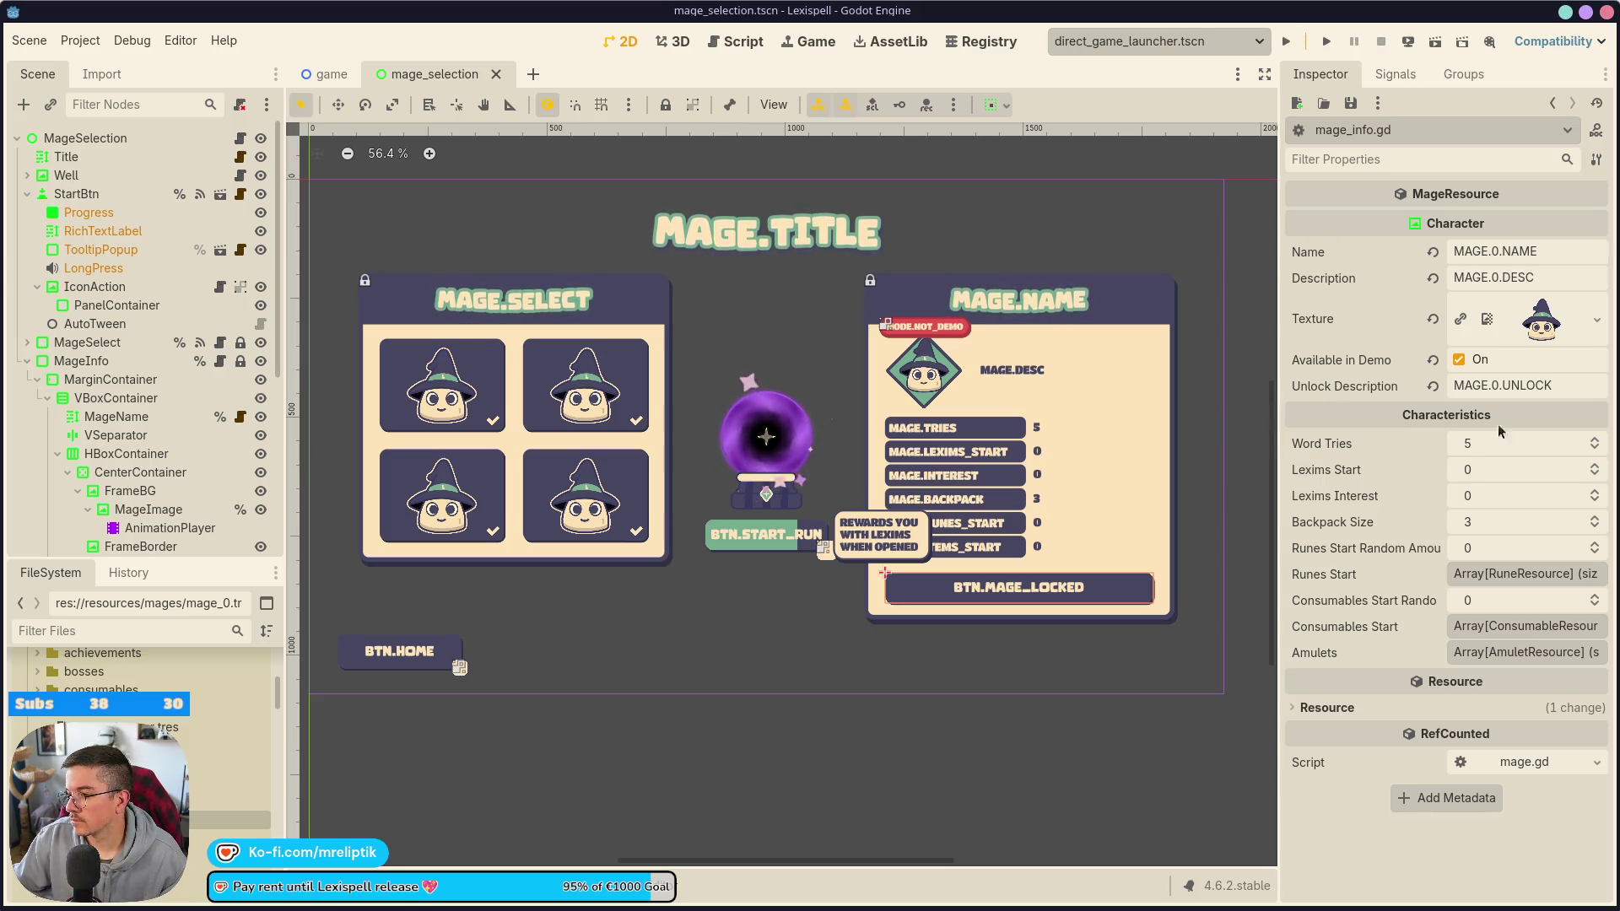
- Select the UnlockBtn node, then run the scene with F6 and start playing
left_click(1016, 581)
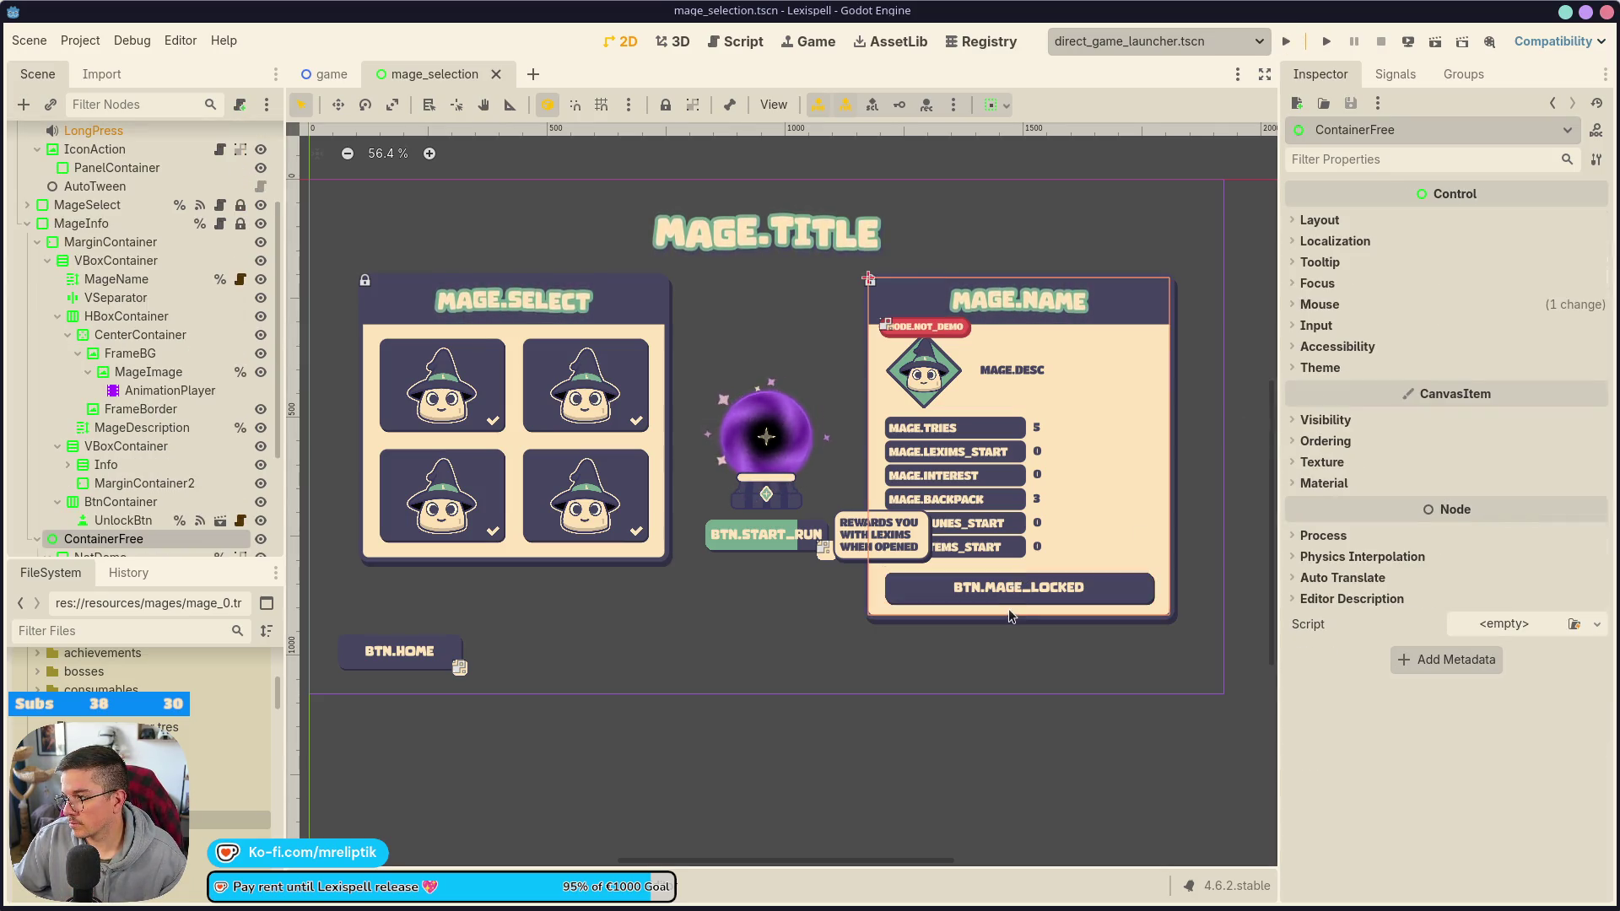
scroll(175, 529, "down", 4)
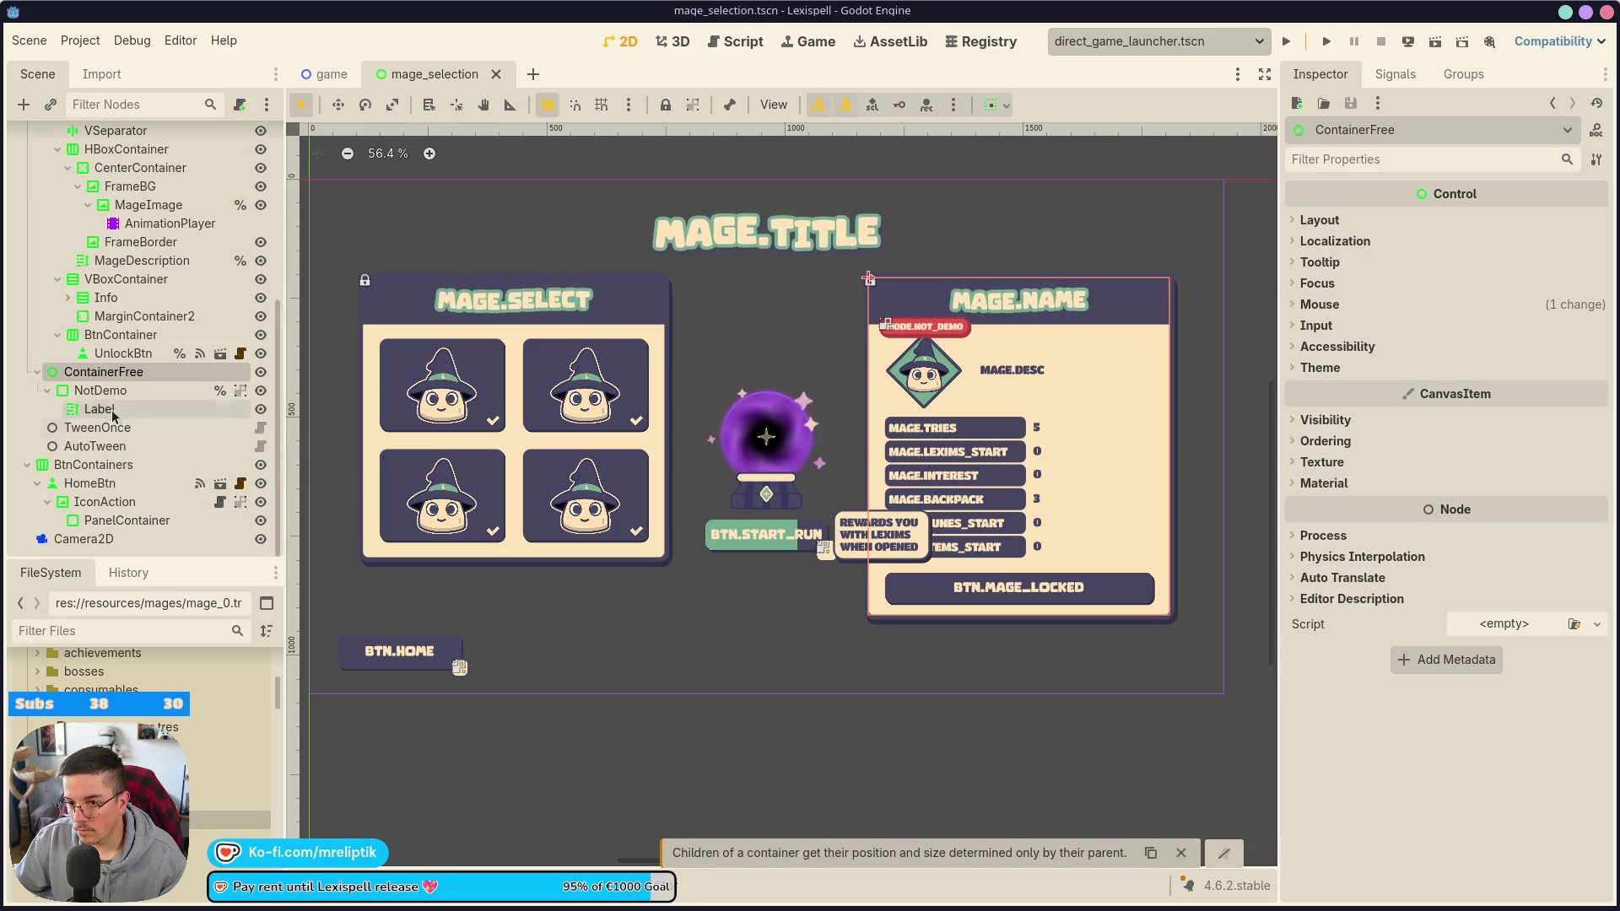
left_click(106, 409)
left_click(117, 392)
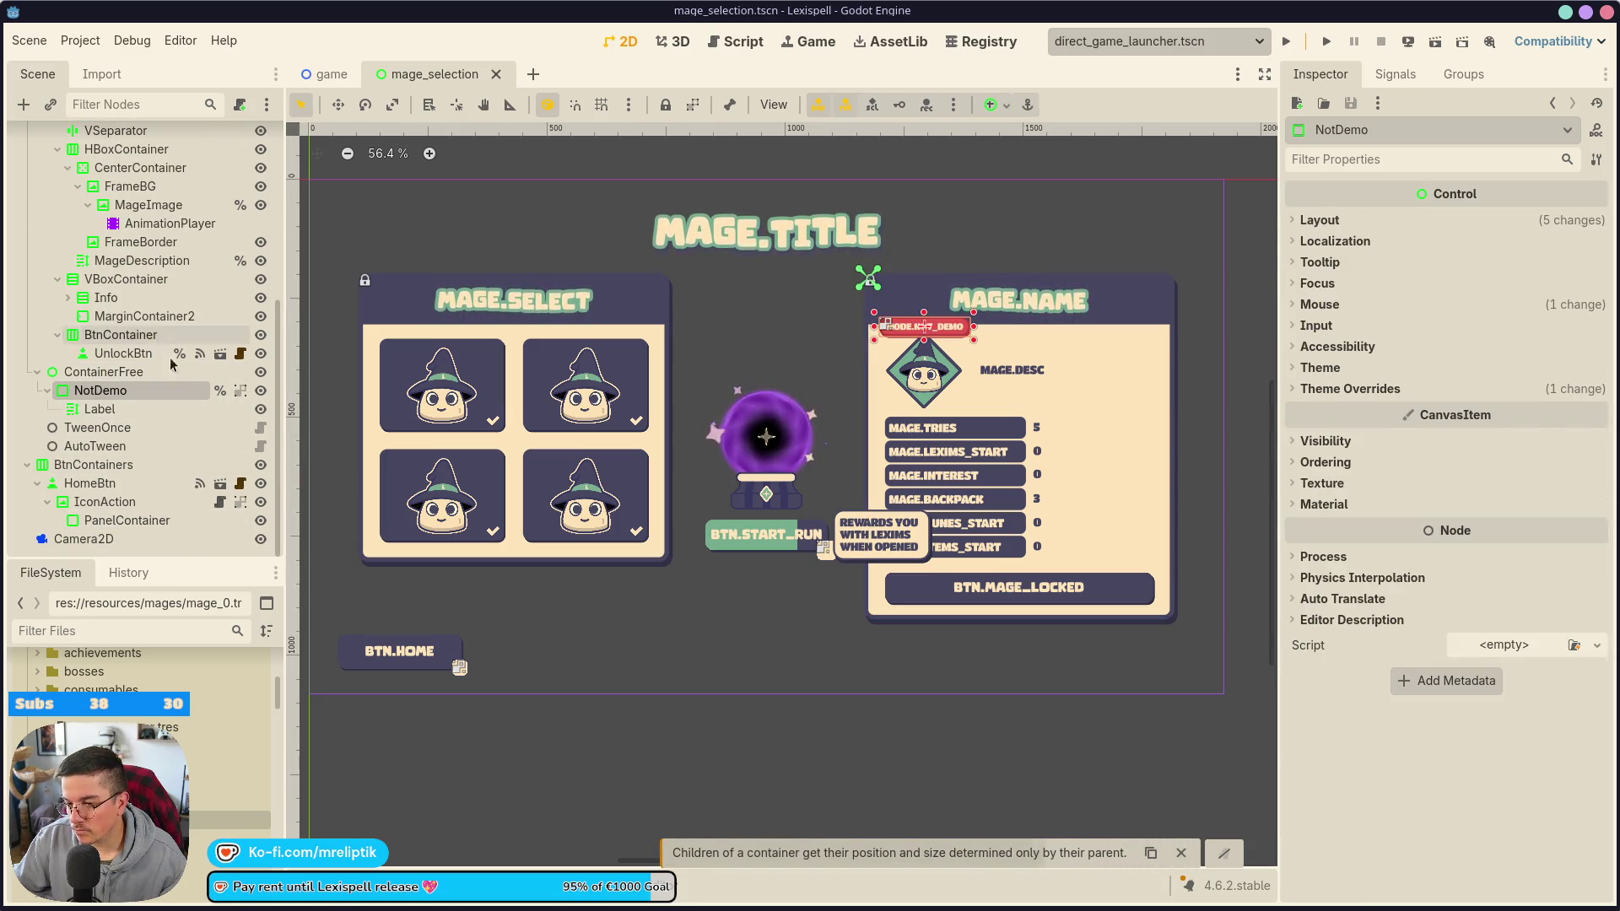
left_click(123, 352)
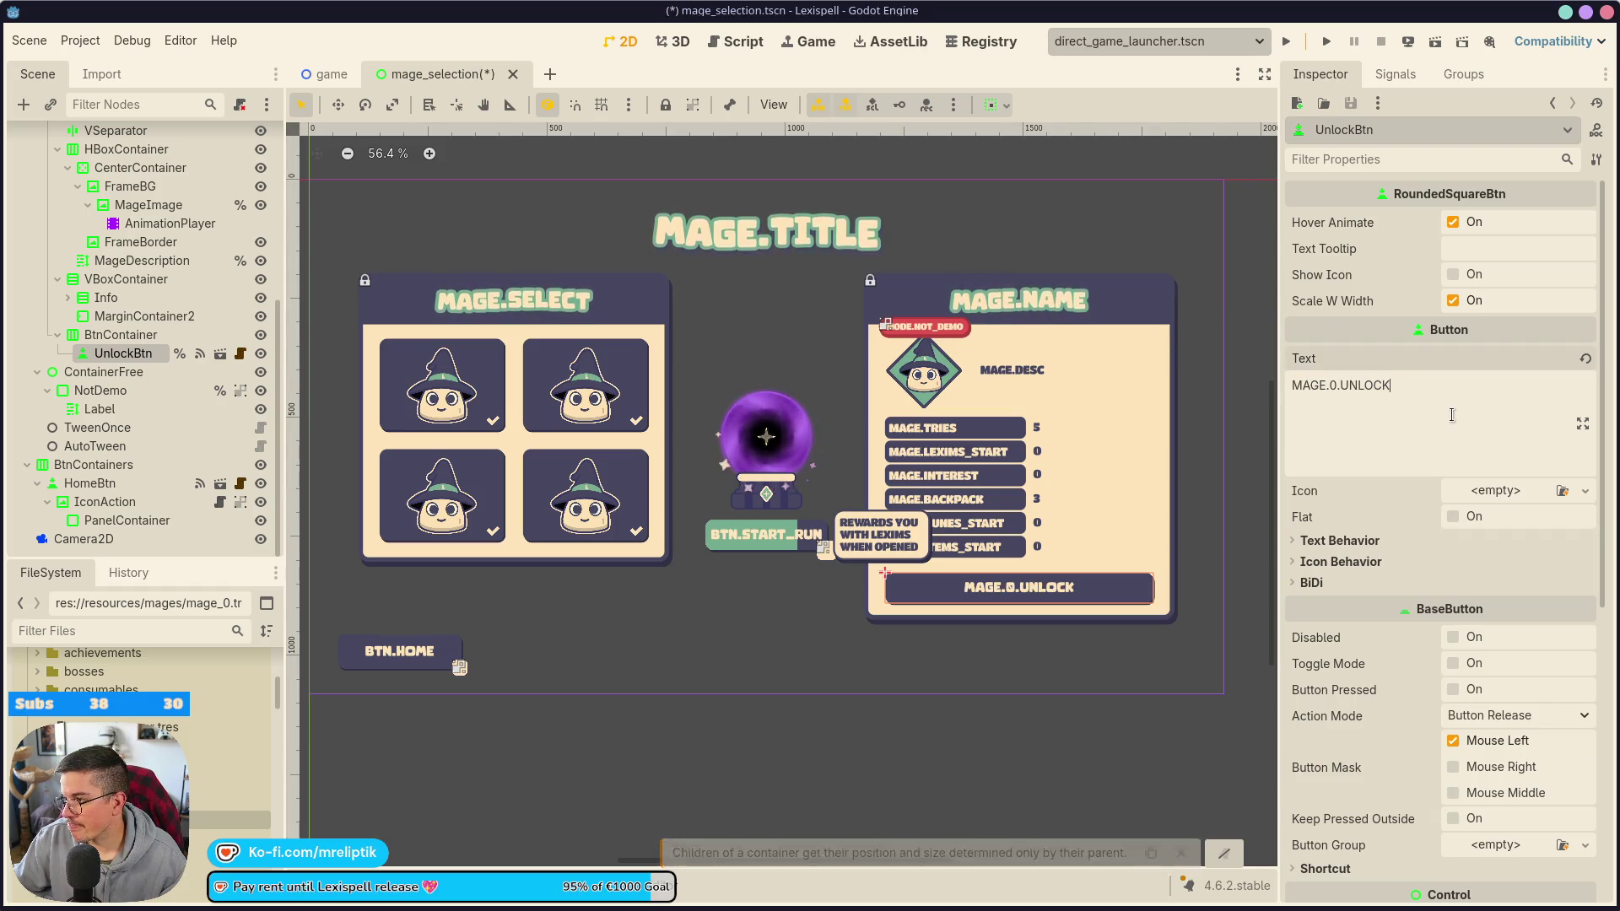
key("F6")
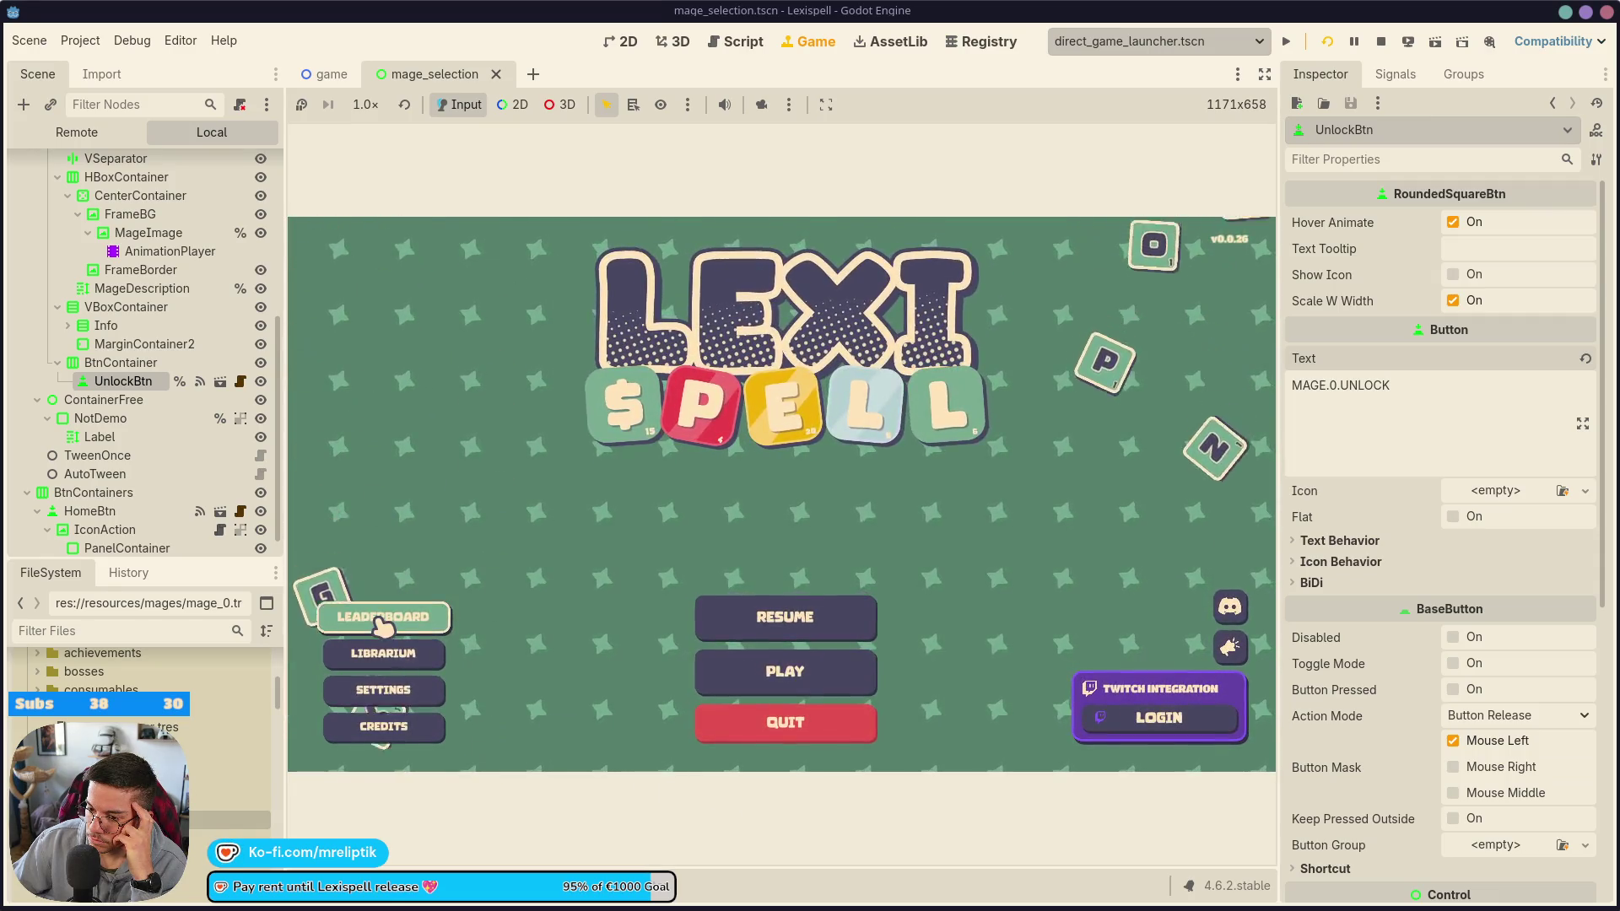
left_click(783, 669)
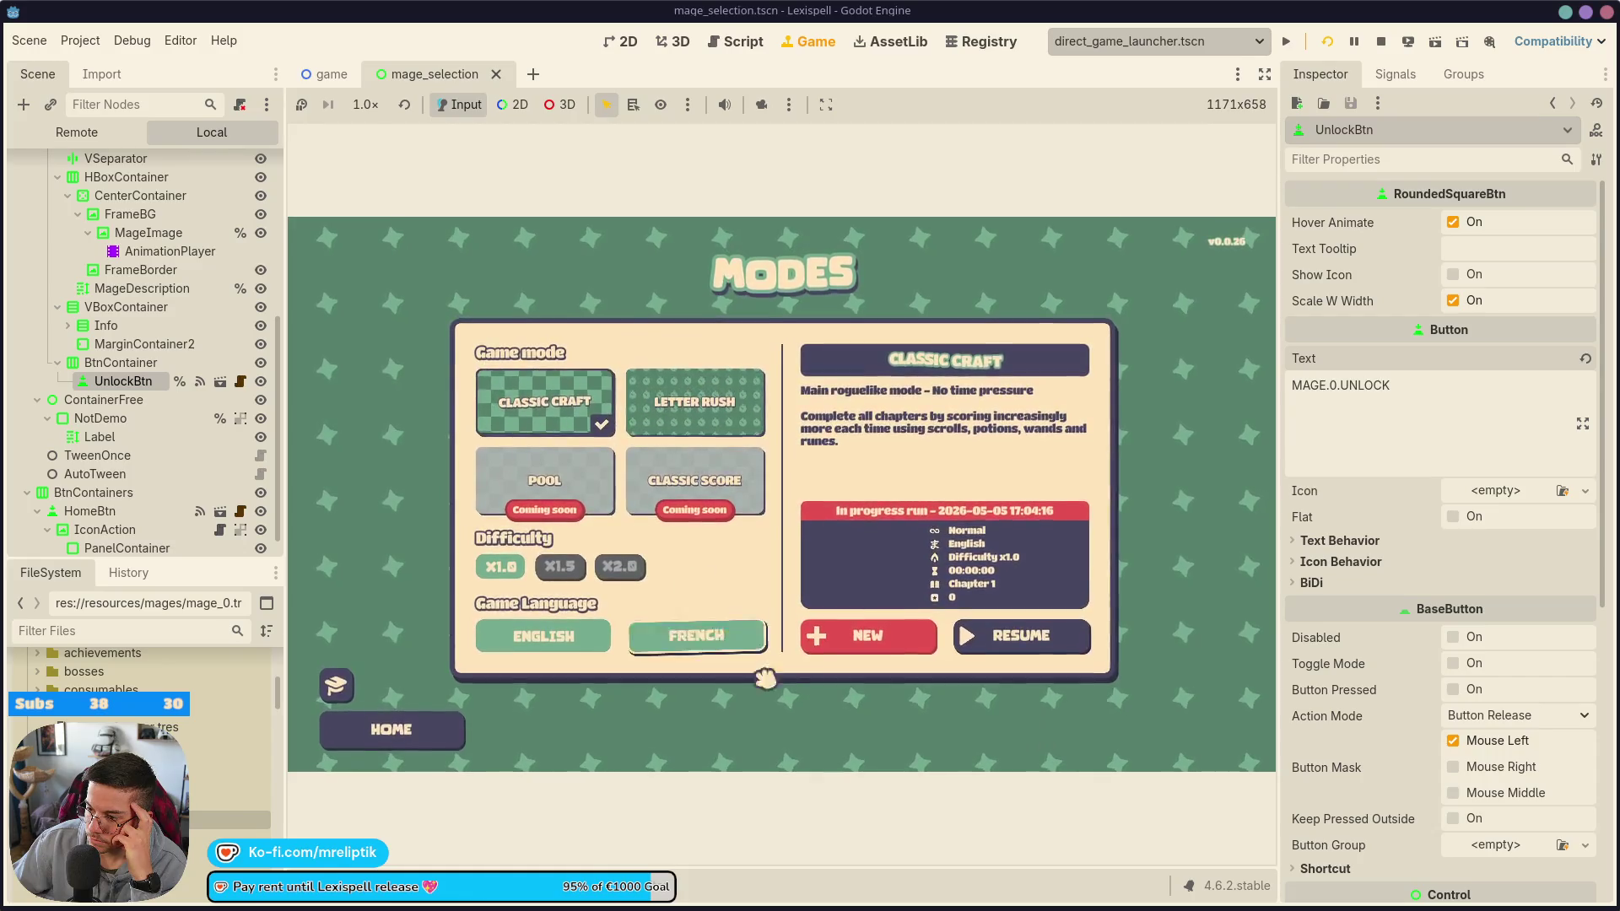
- Continue to Choose a Mage and preview MAGE 1, MAGE 3 and MAGE 2's unlock texts
left_click(971, 635)
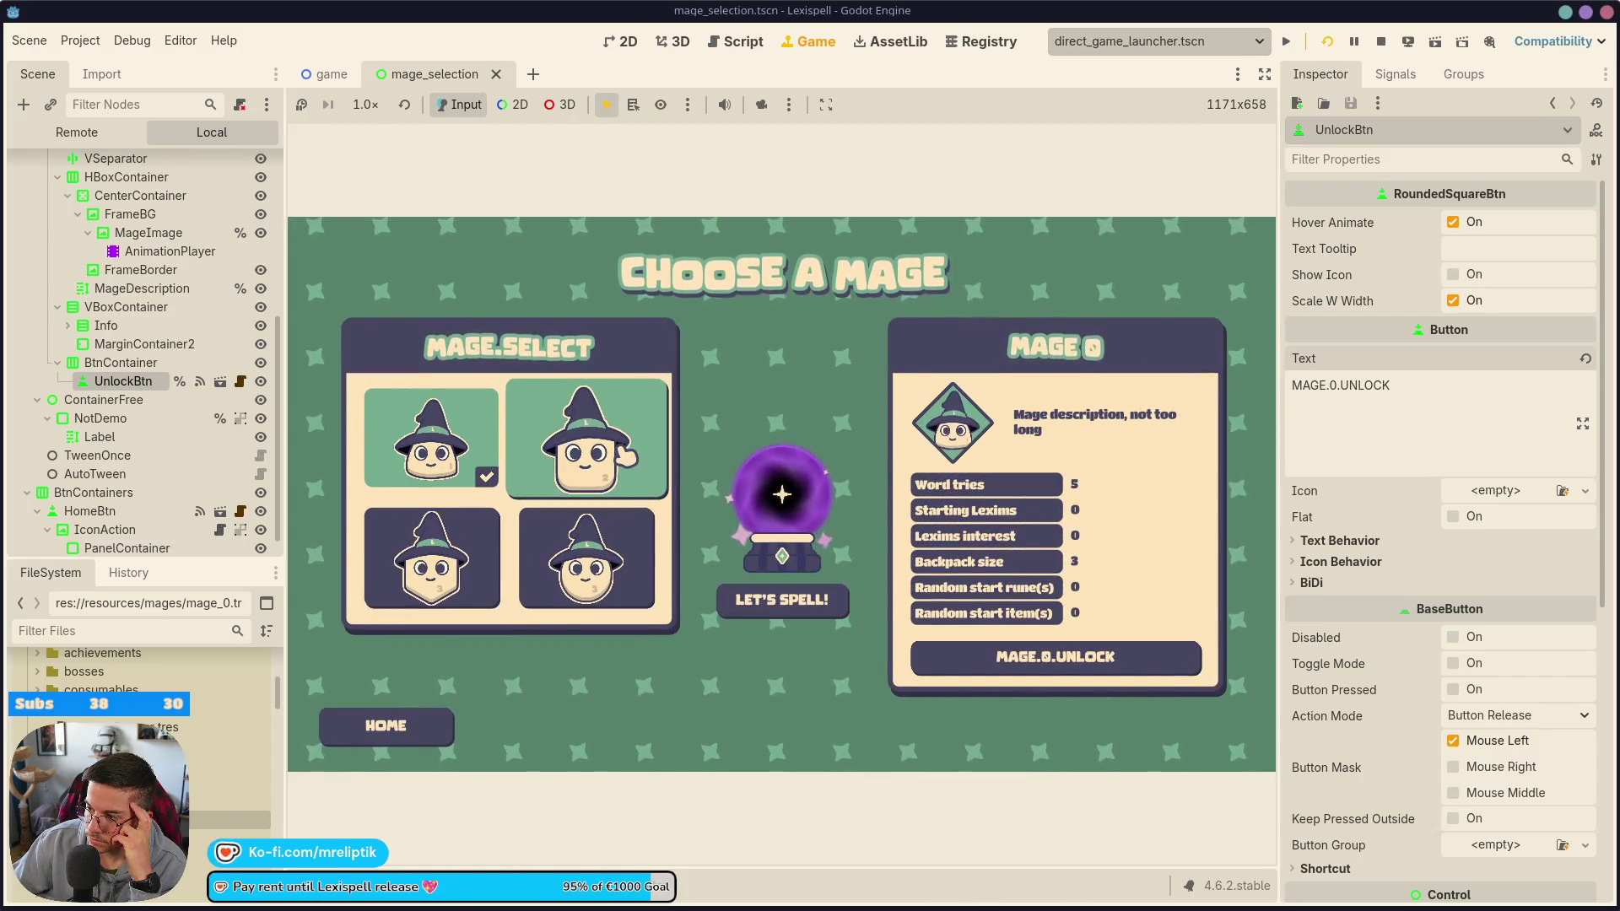
left_click(607, 460)
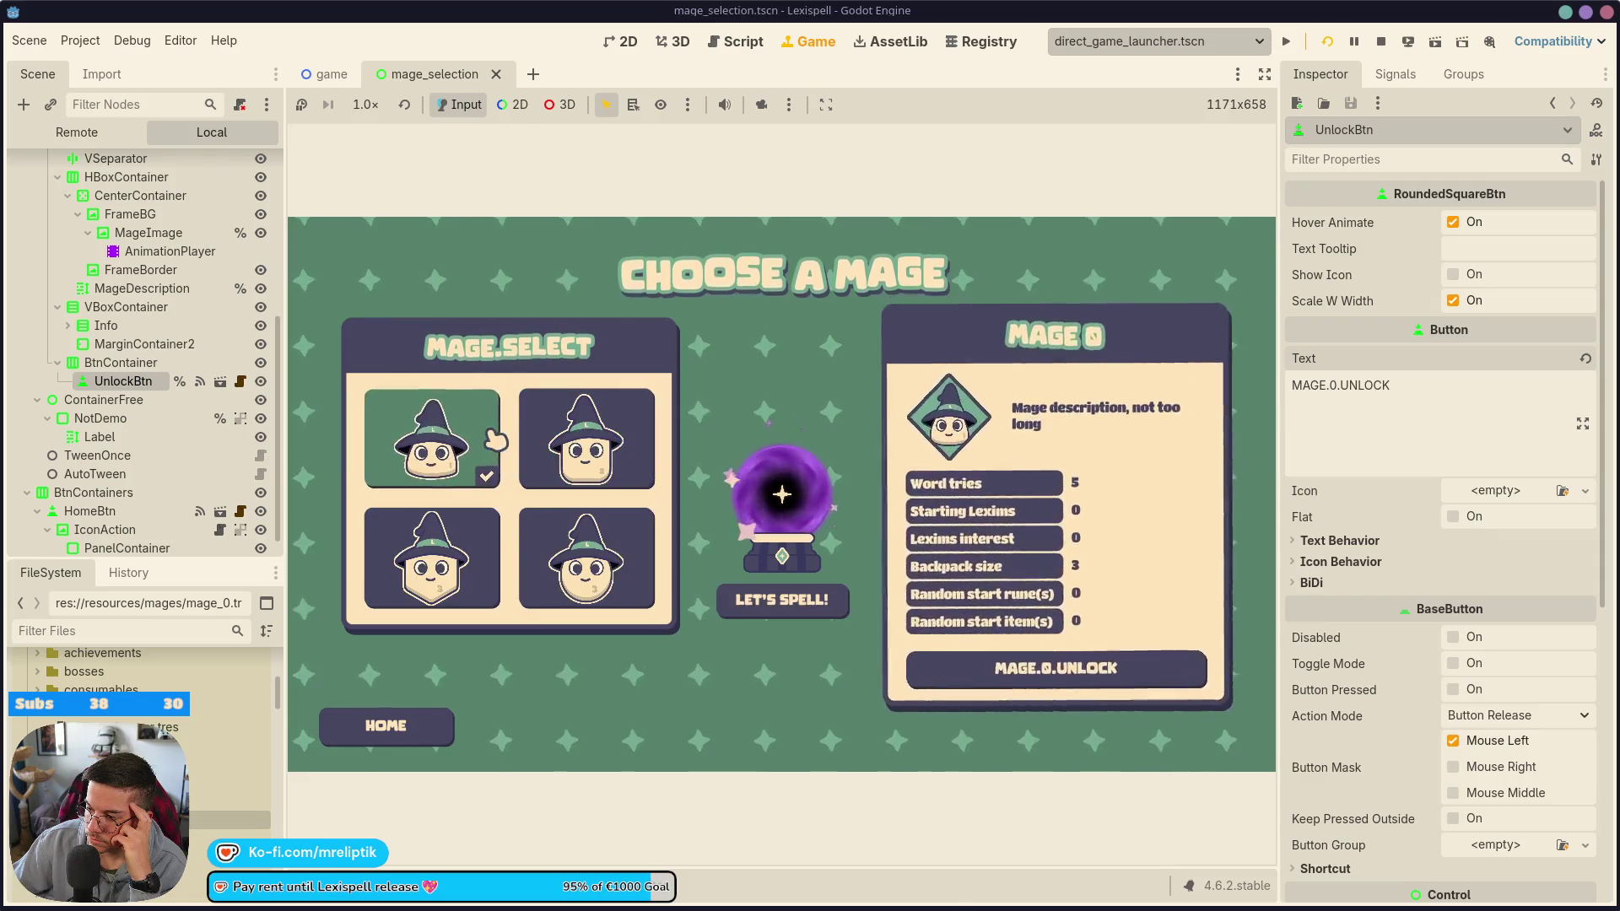
left_click(585, 544)
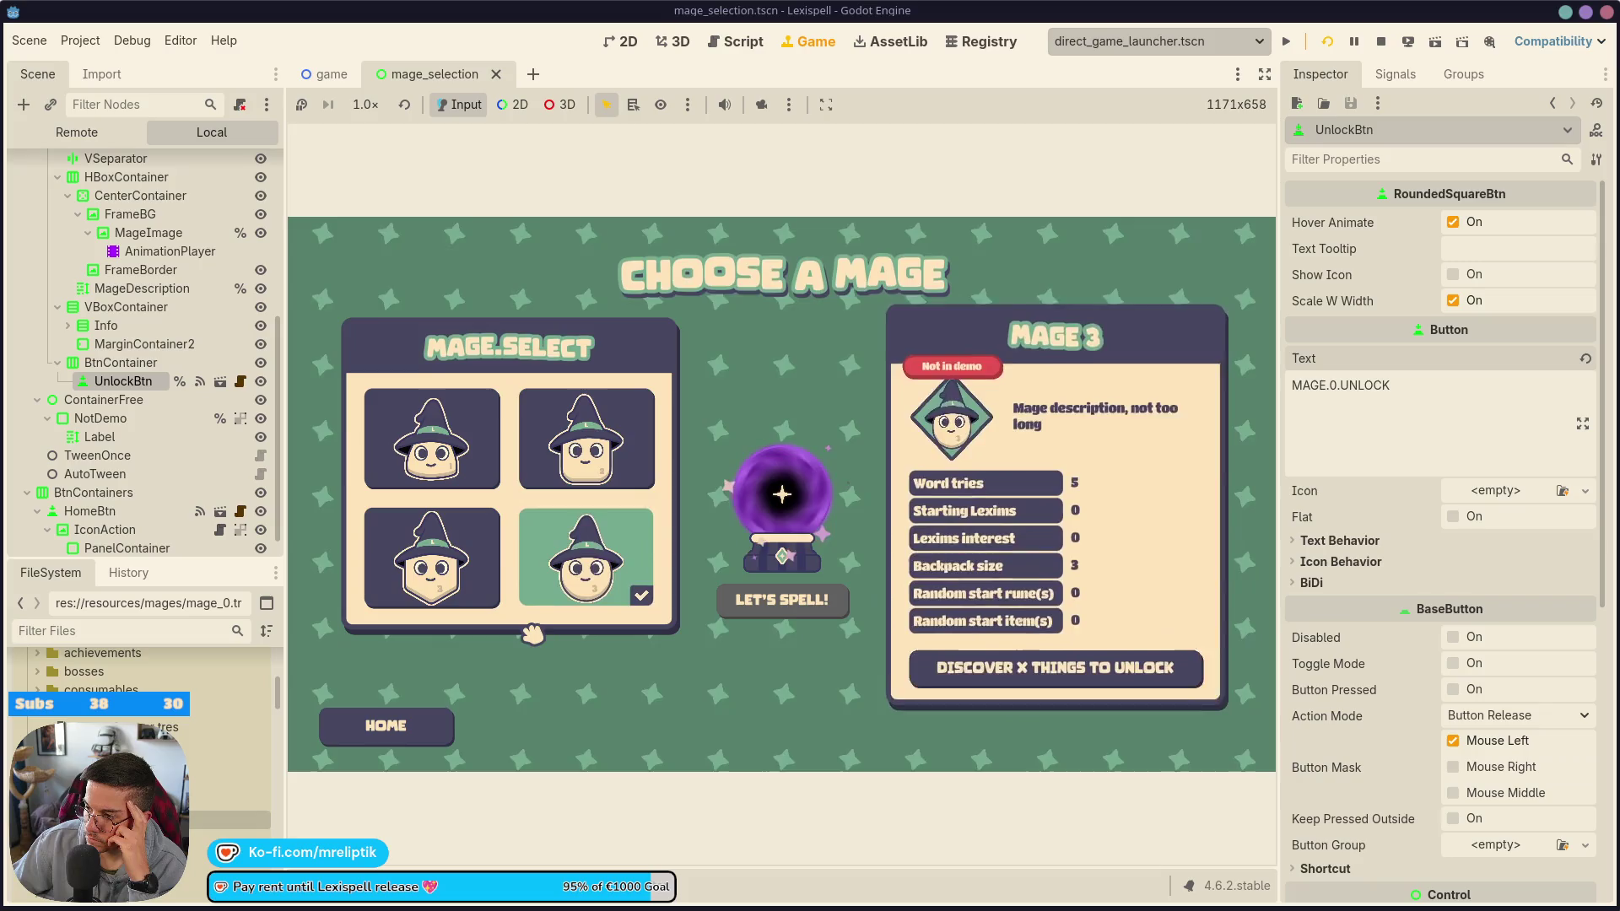
left_click(617, 448)
left_click(432, 559)
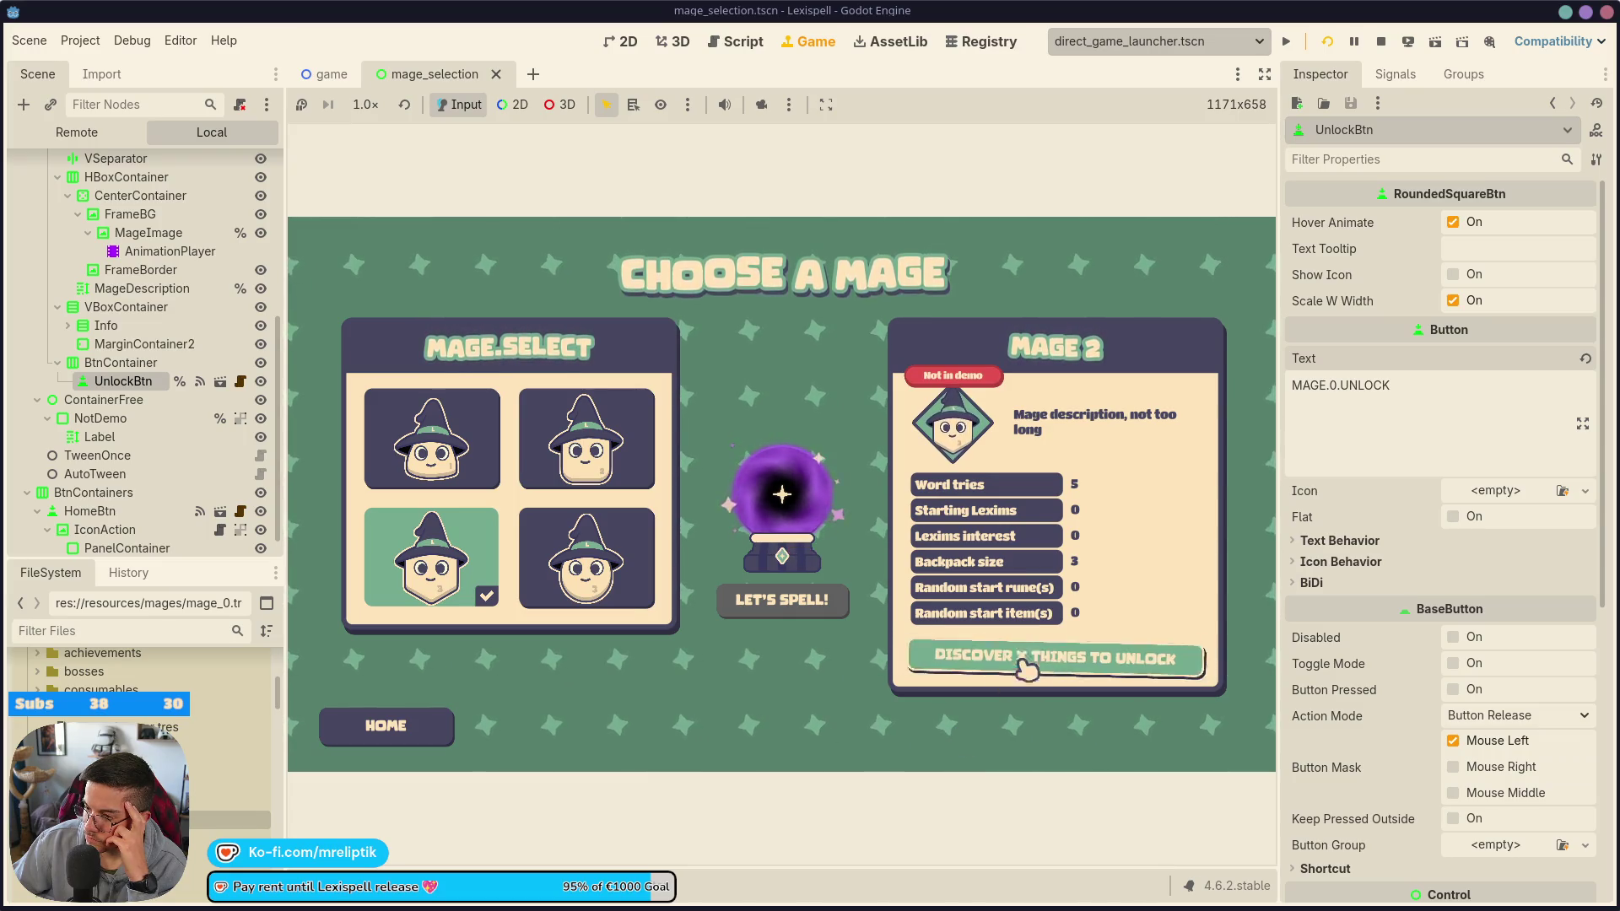
scroll(211, 460, "up", 5)
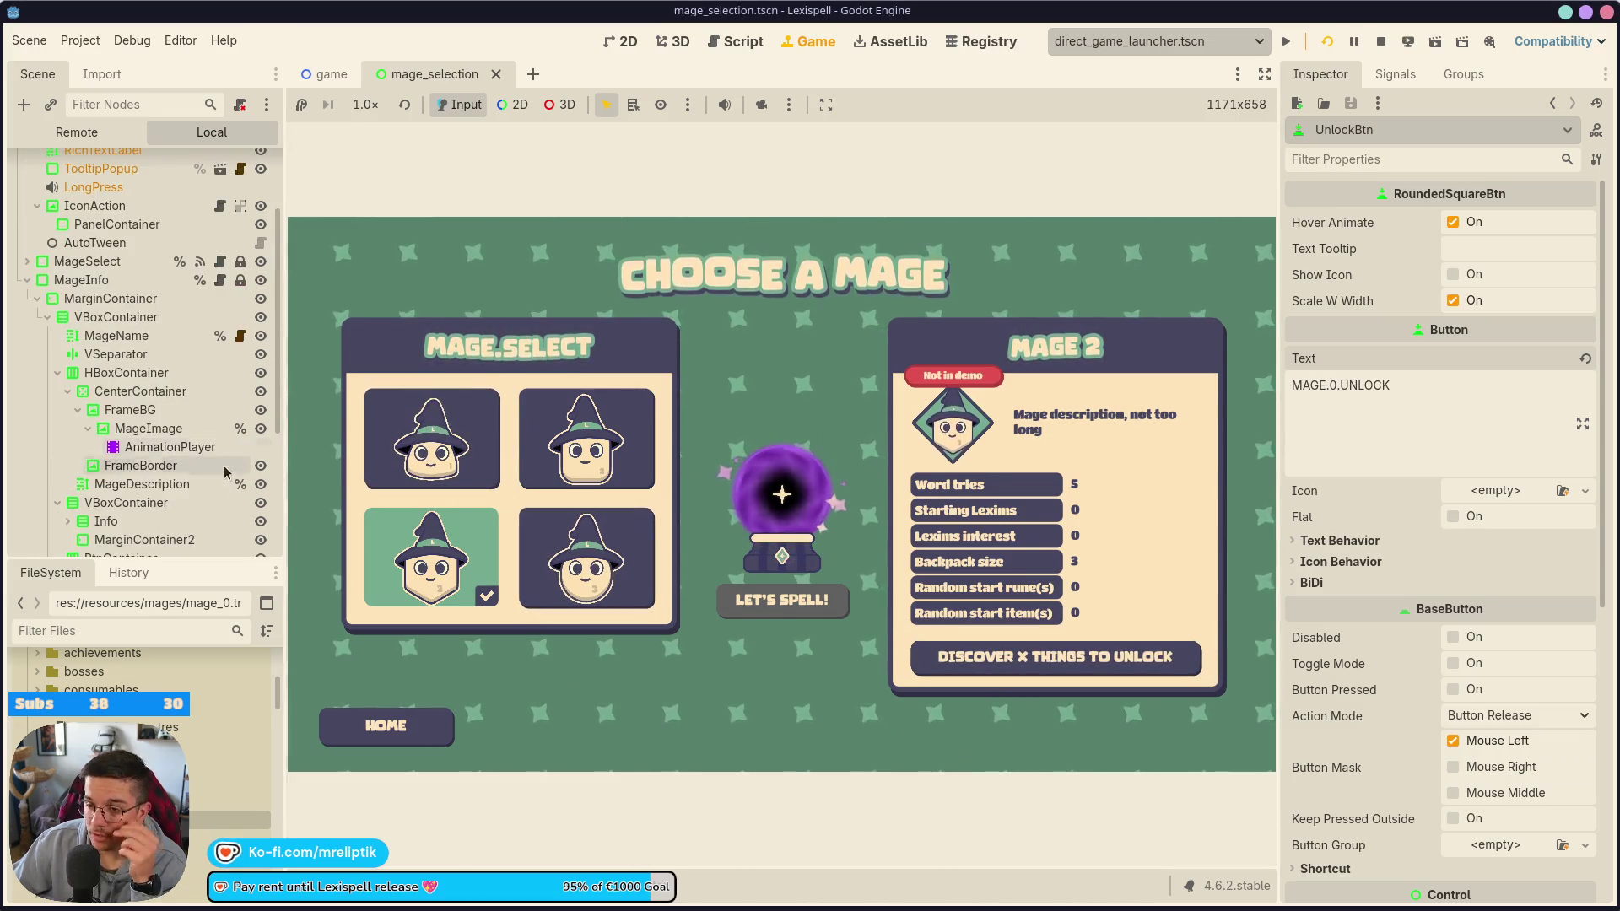
- In mage_info.gd, add unlock_btn.disabled = MageManager.is_mage_unlocked(mage_res) after the unlock text line
left_click(220, 281)
scroll(573, 549, "down", 1)
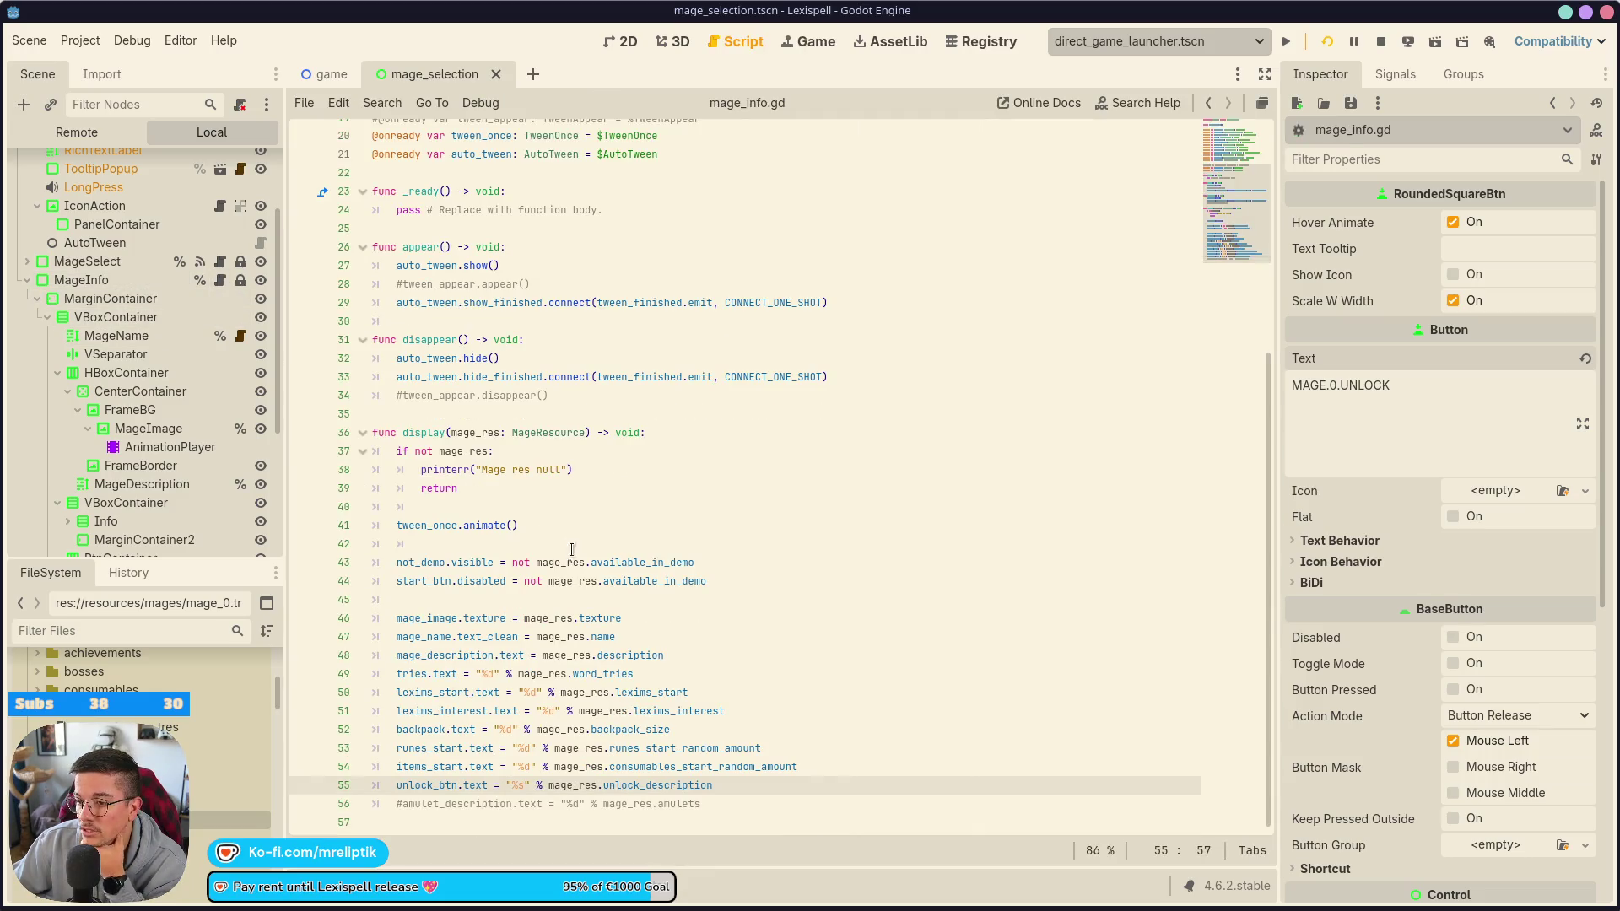
left_click(460, 434)
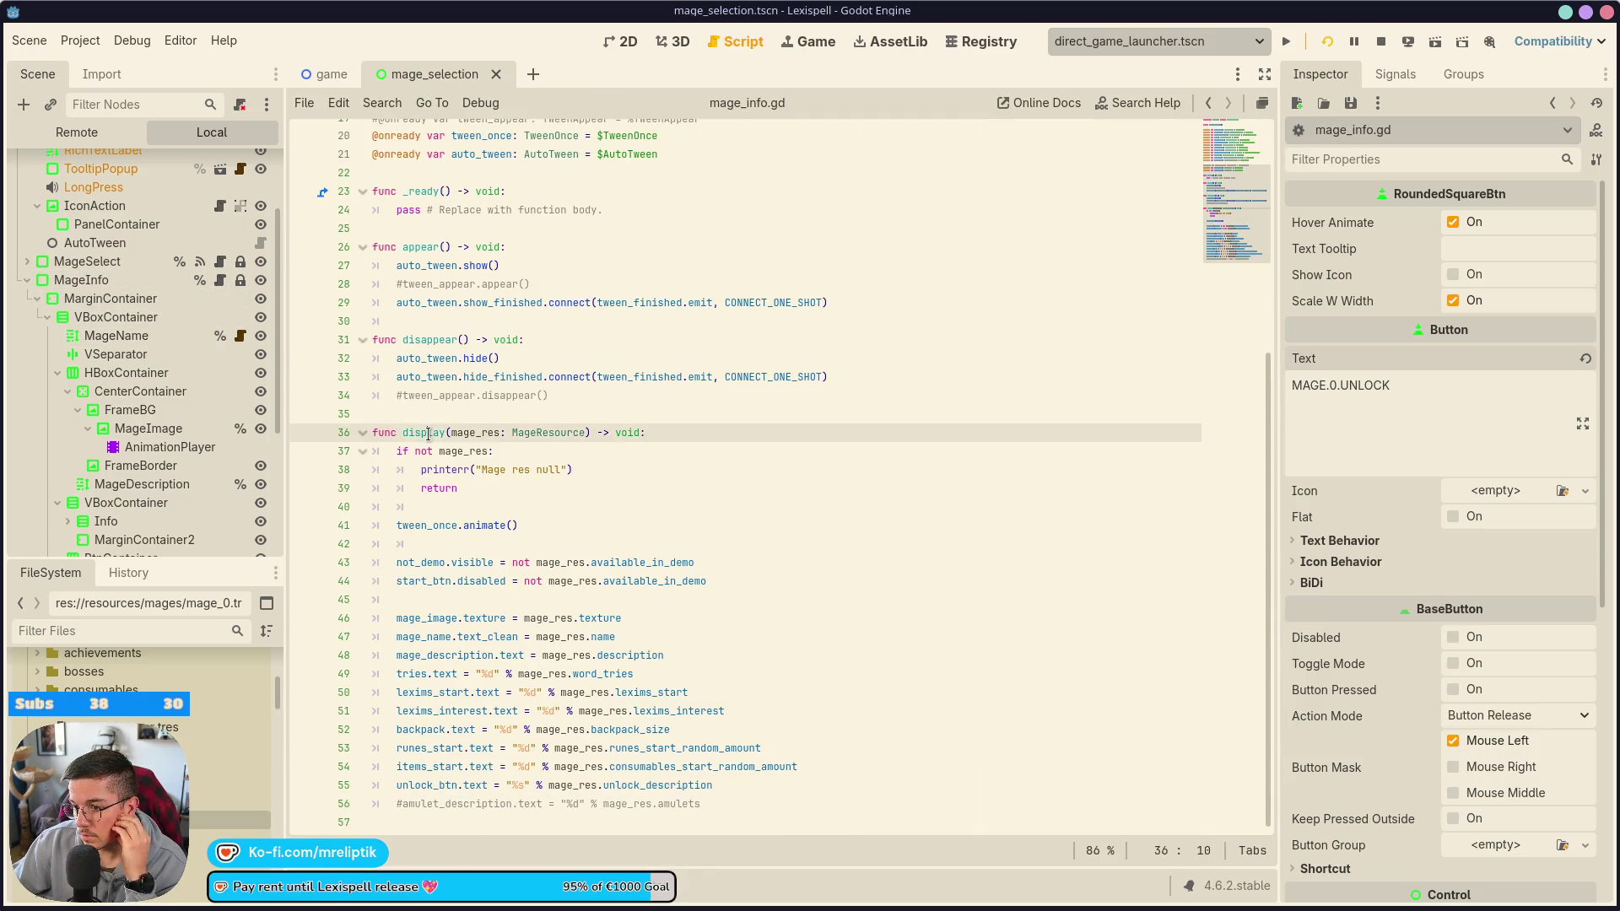
left_click(762, 768)
left_click(762, 787)
key("Return")
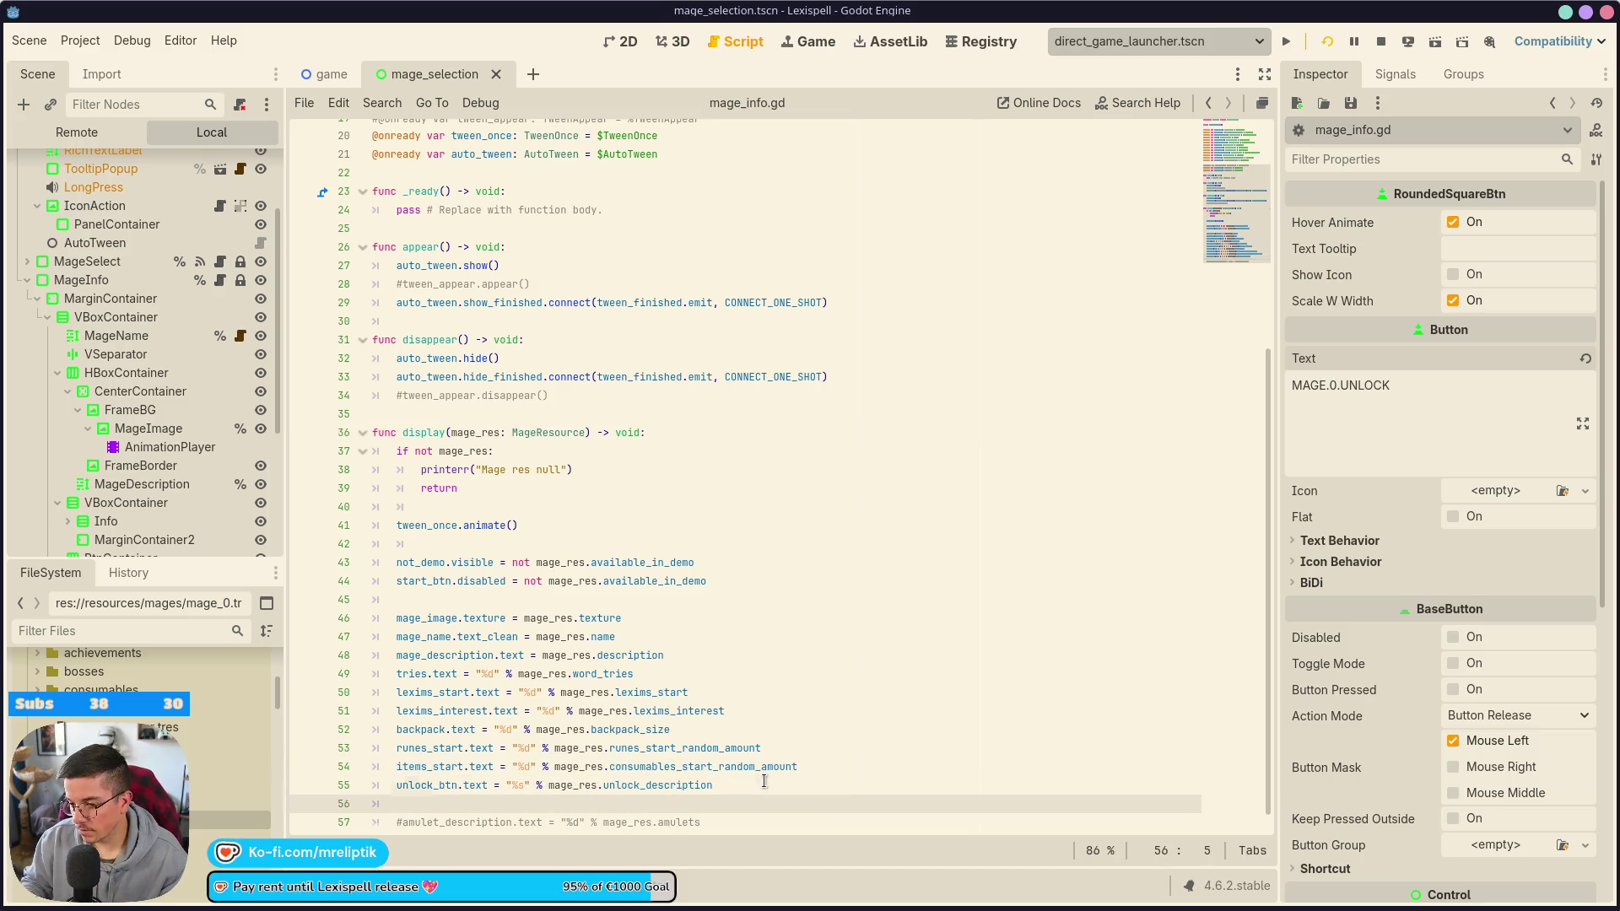
type("u_nlock")
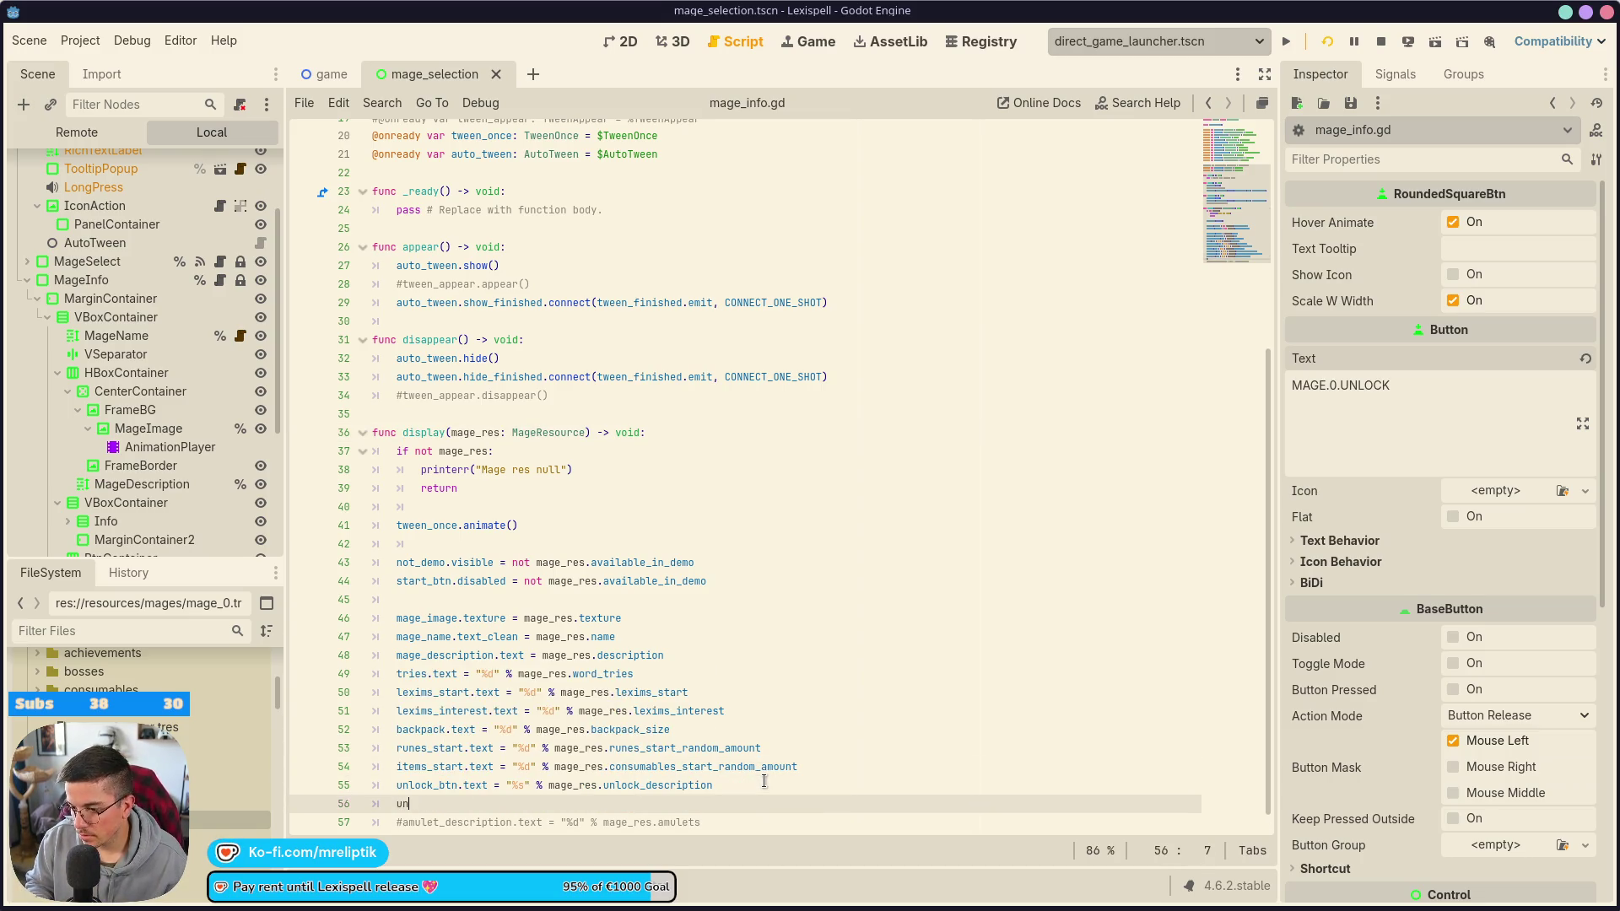
type("lock_btn.disabled")
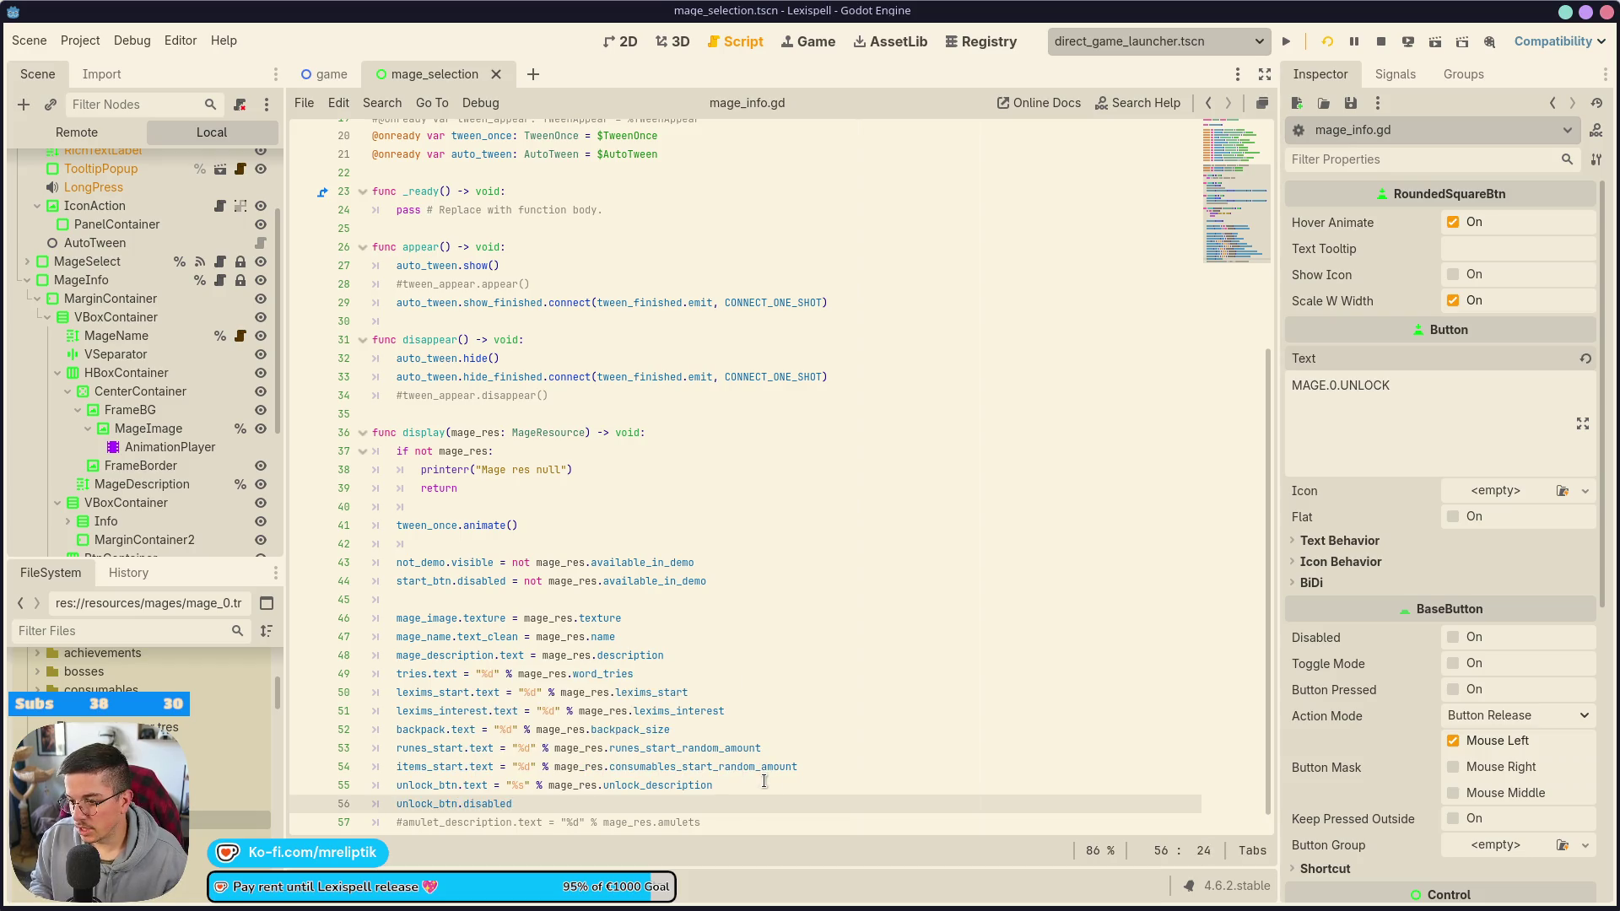
type(" = ")
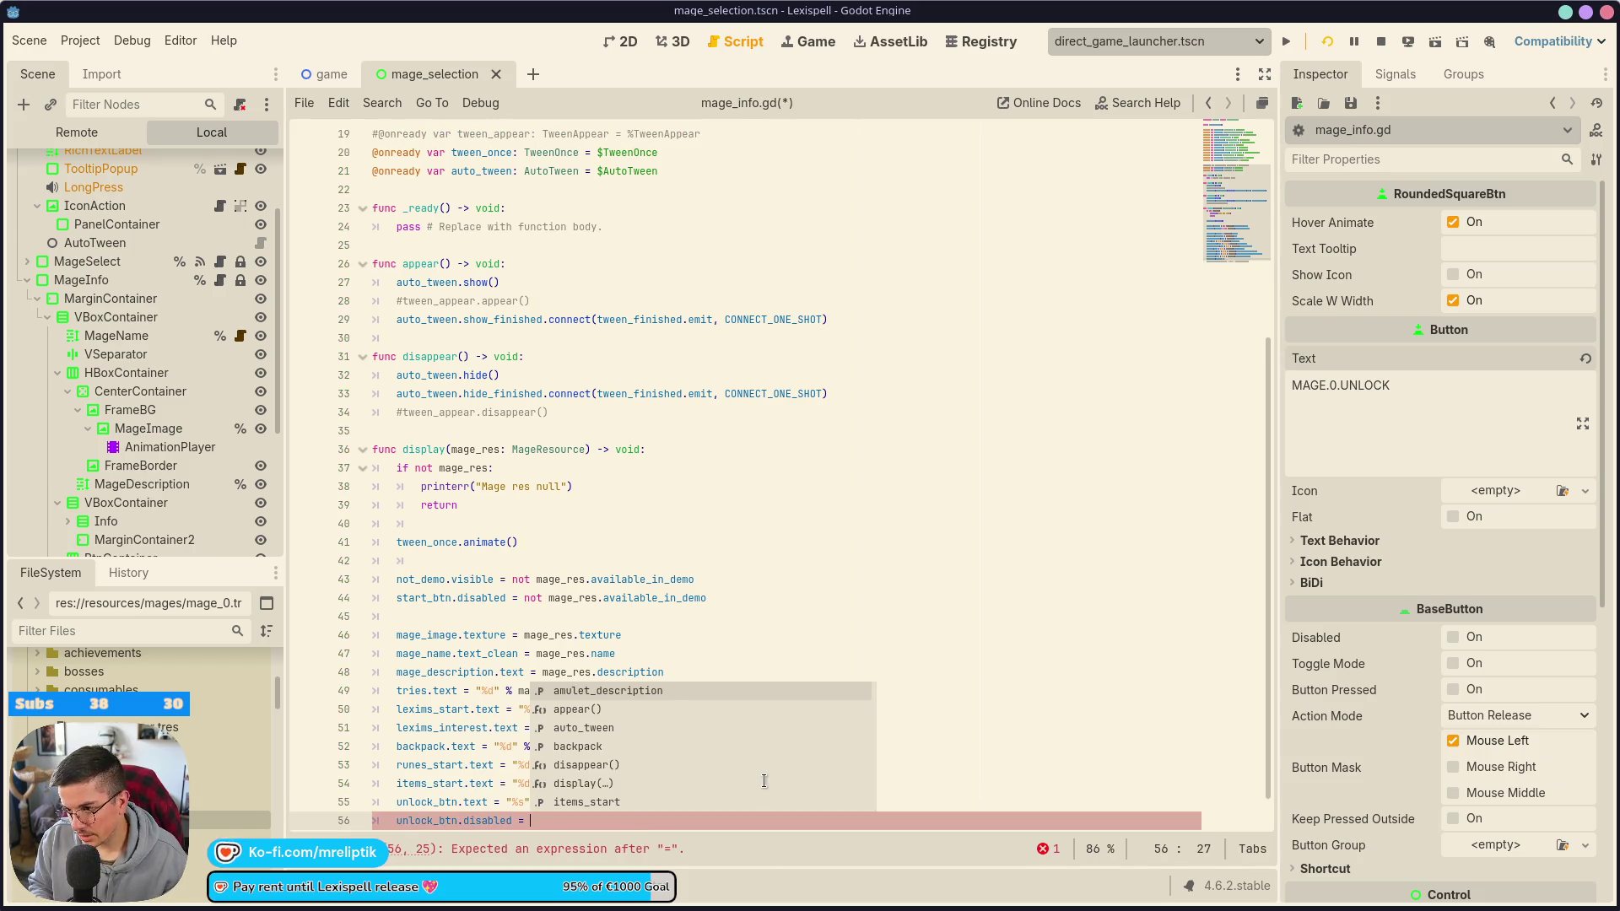
type("MageManager")
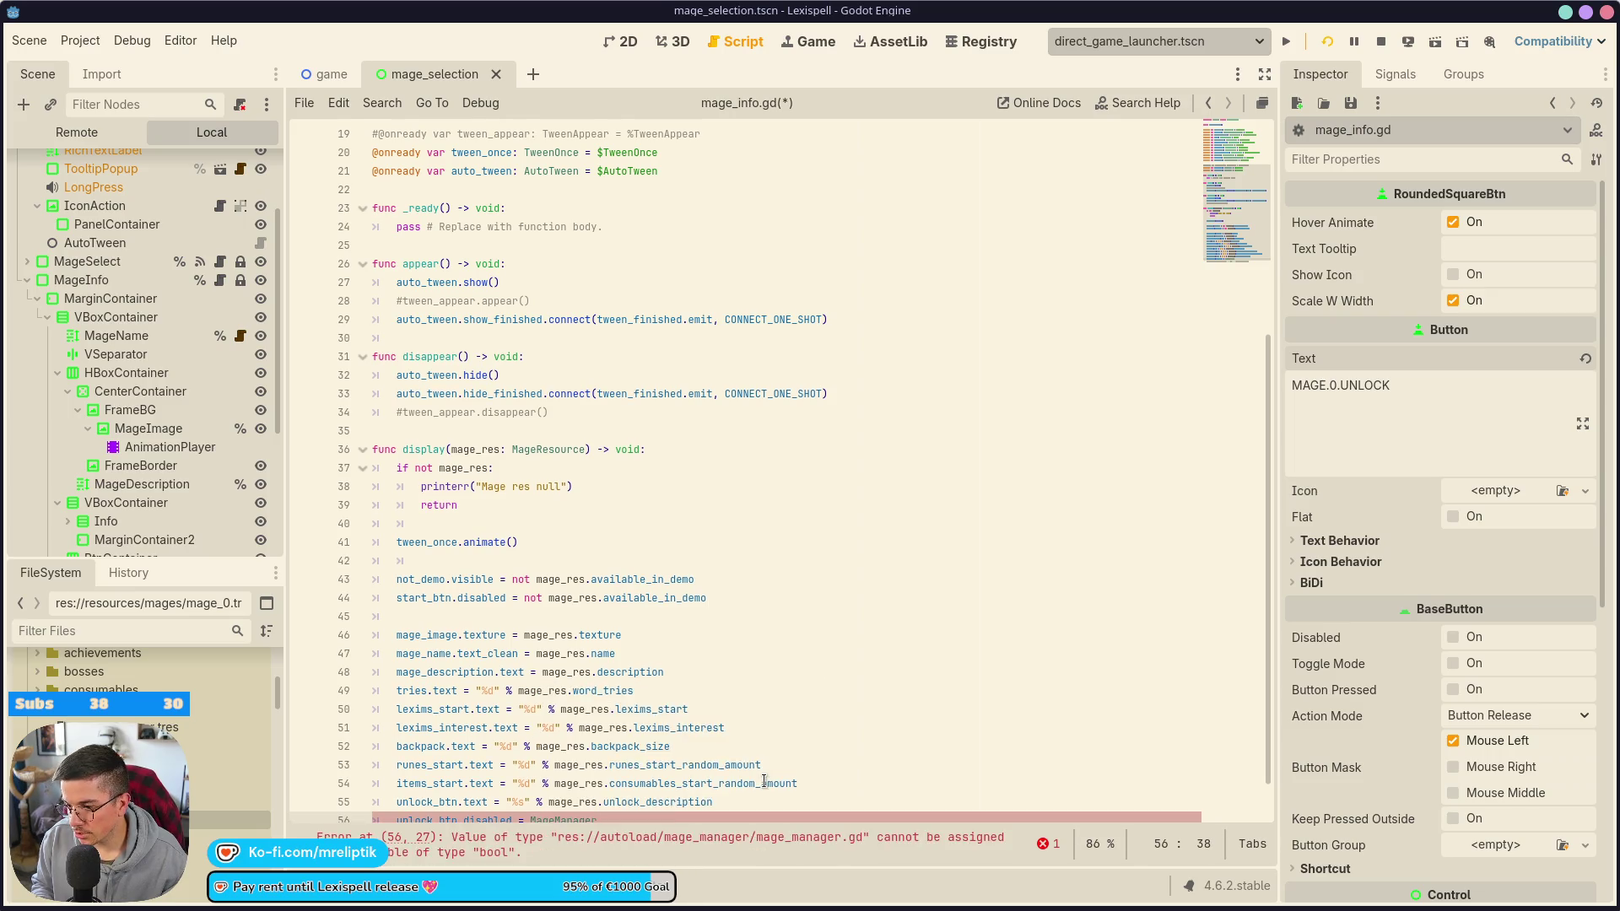
type(".is_mage_unlocked(")
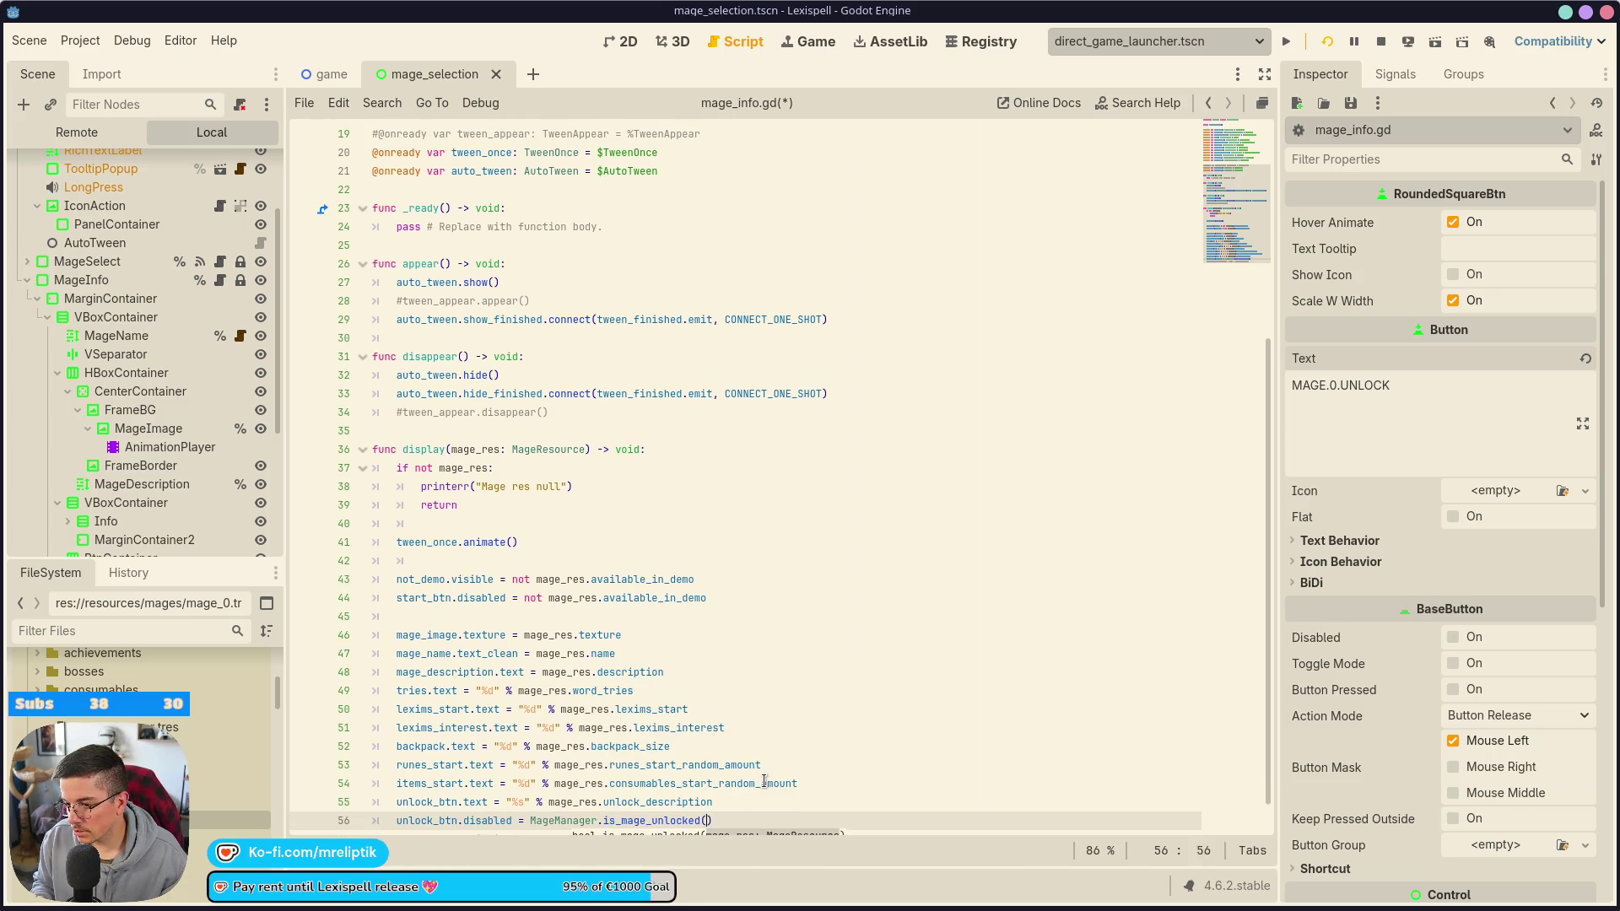
type("mage_res")
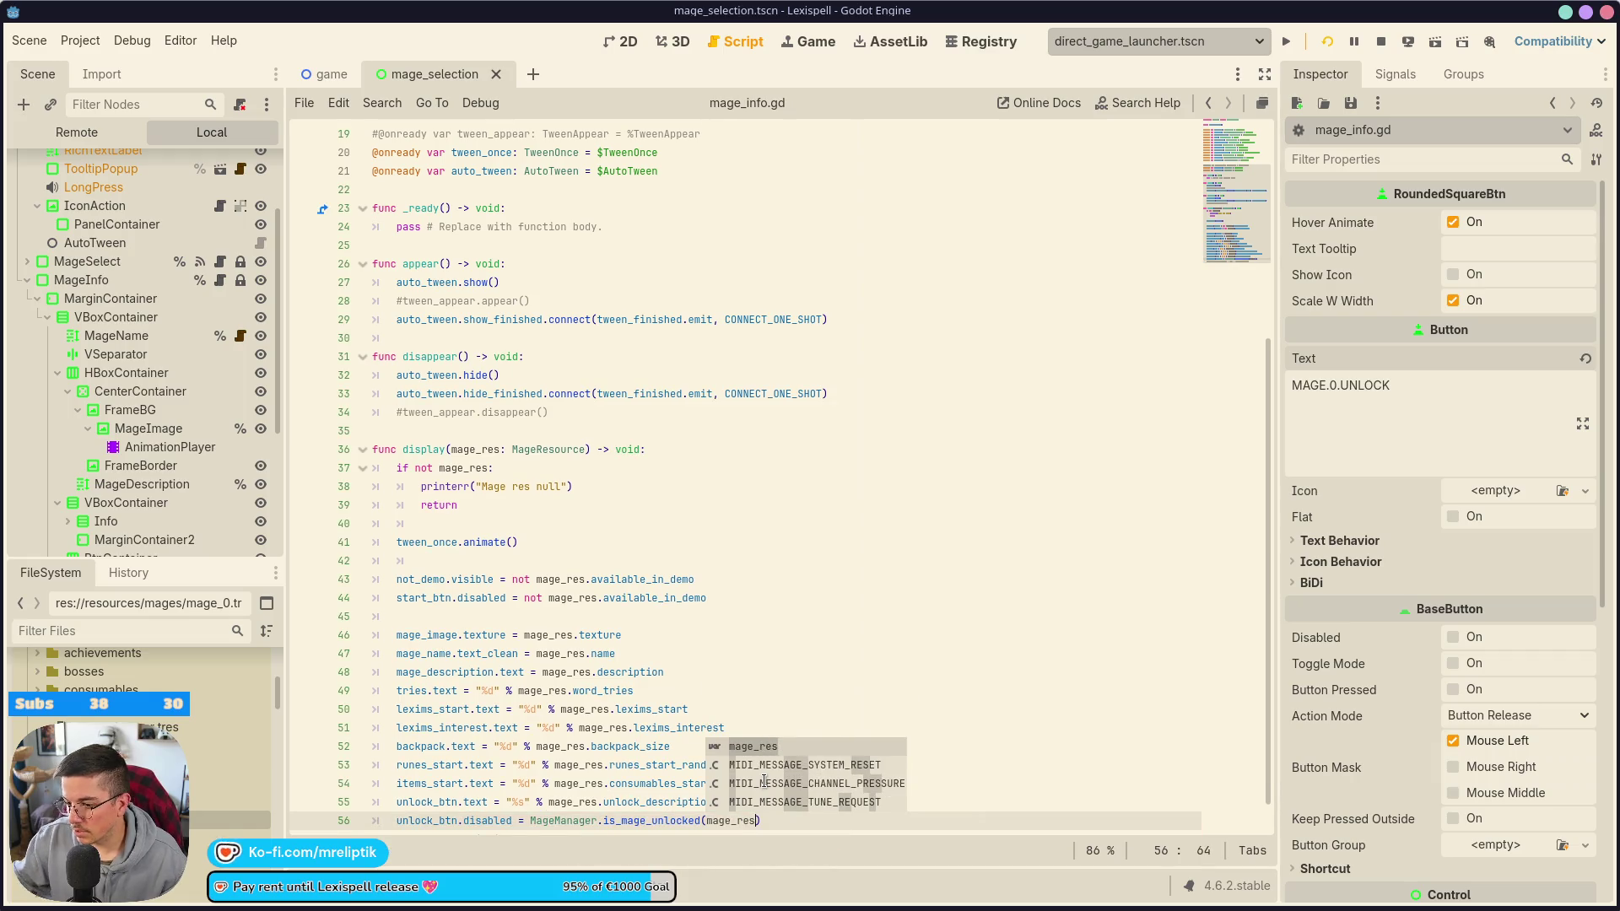
- Check the mage resource script, then open mage_manager.gd via quick script search
left_click(658, 803, "ctrl")
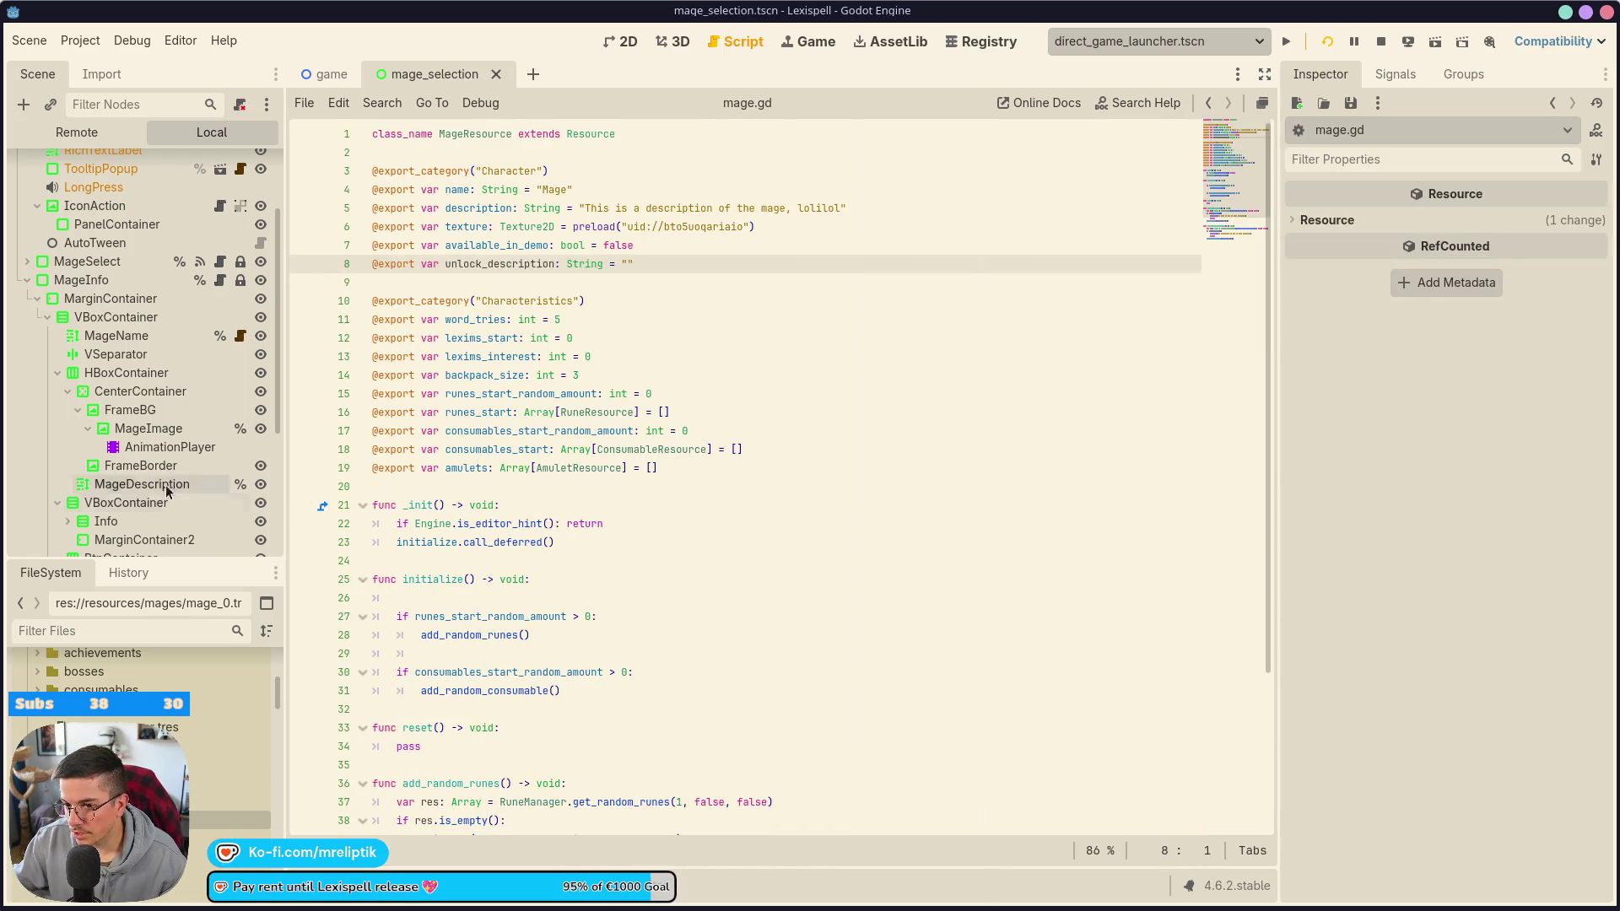
scroll(217, 350, "up", 3)
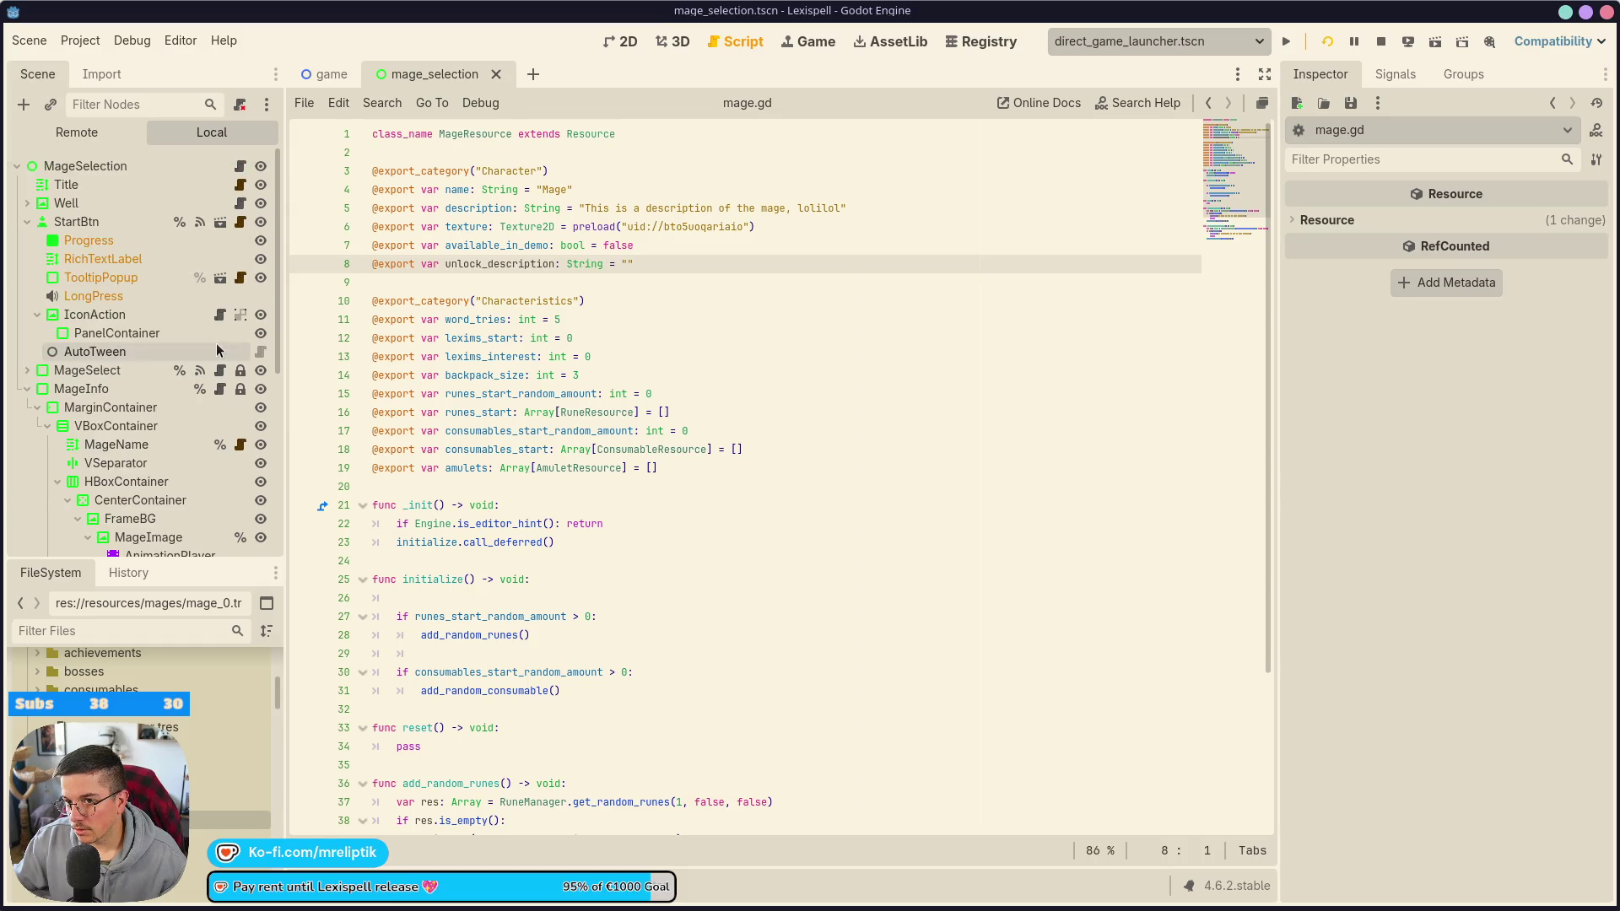
key("ctrl+alt+o")
type("mage_man")
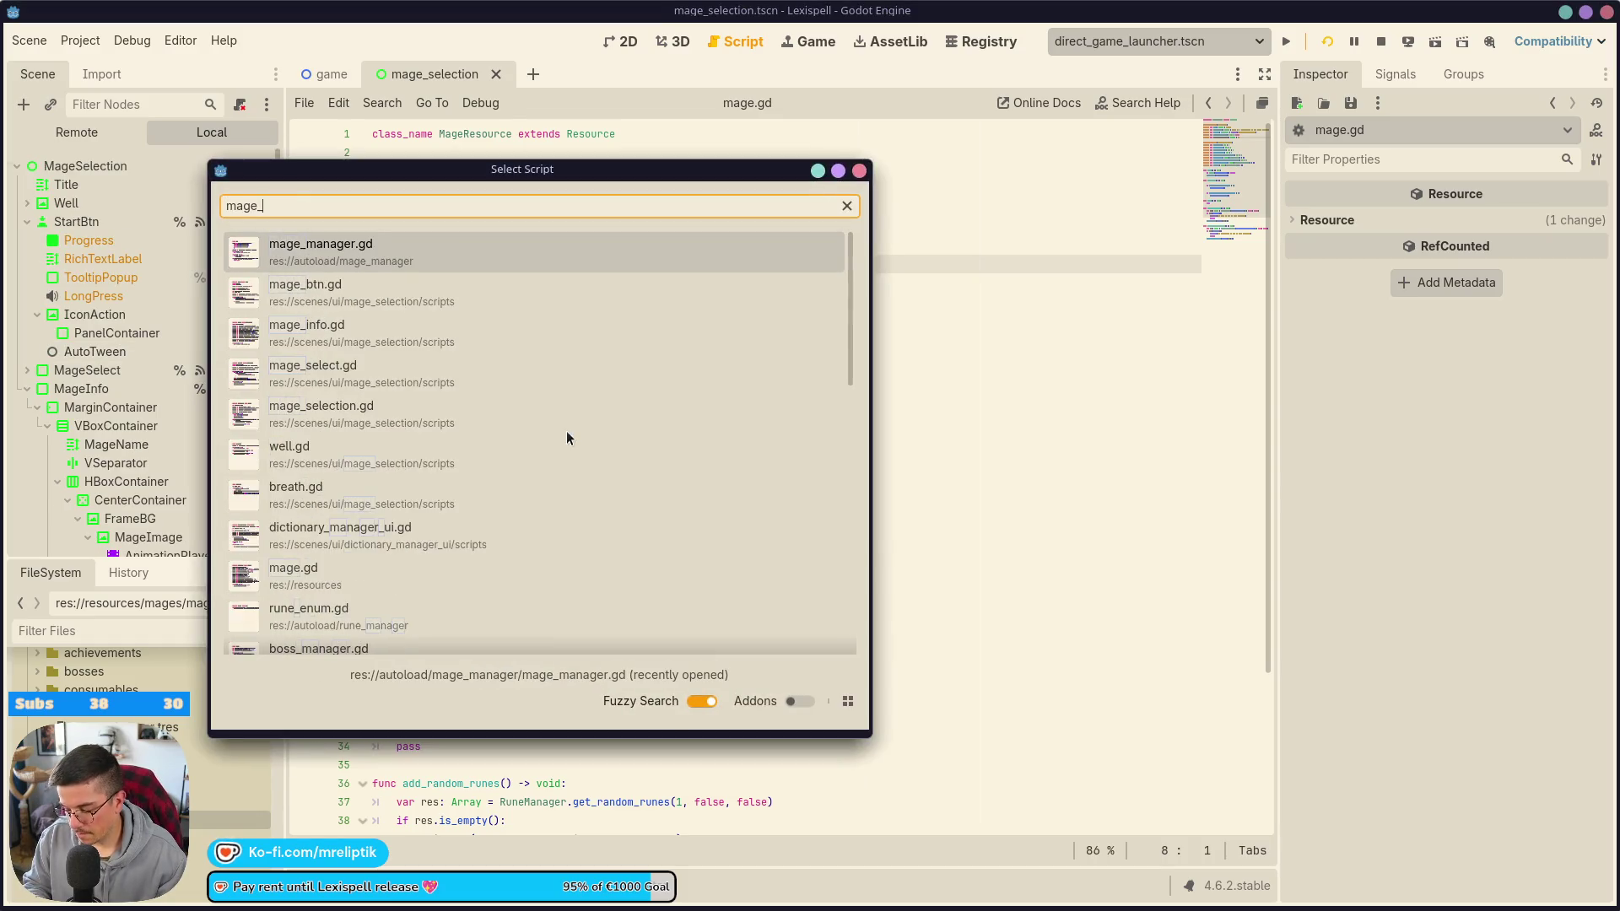
key("Return")
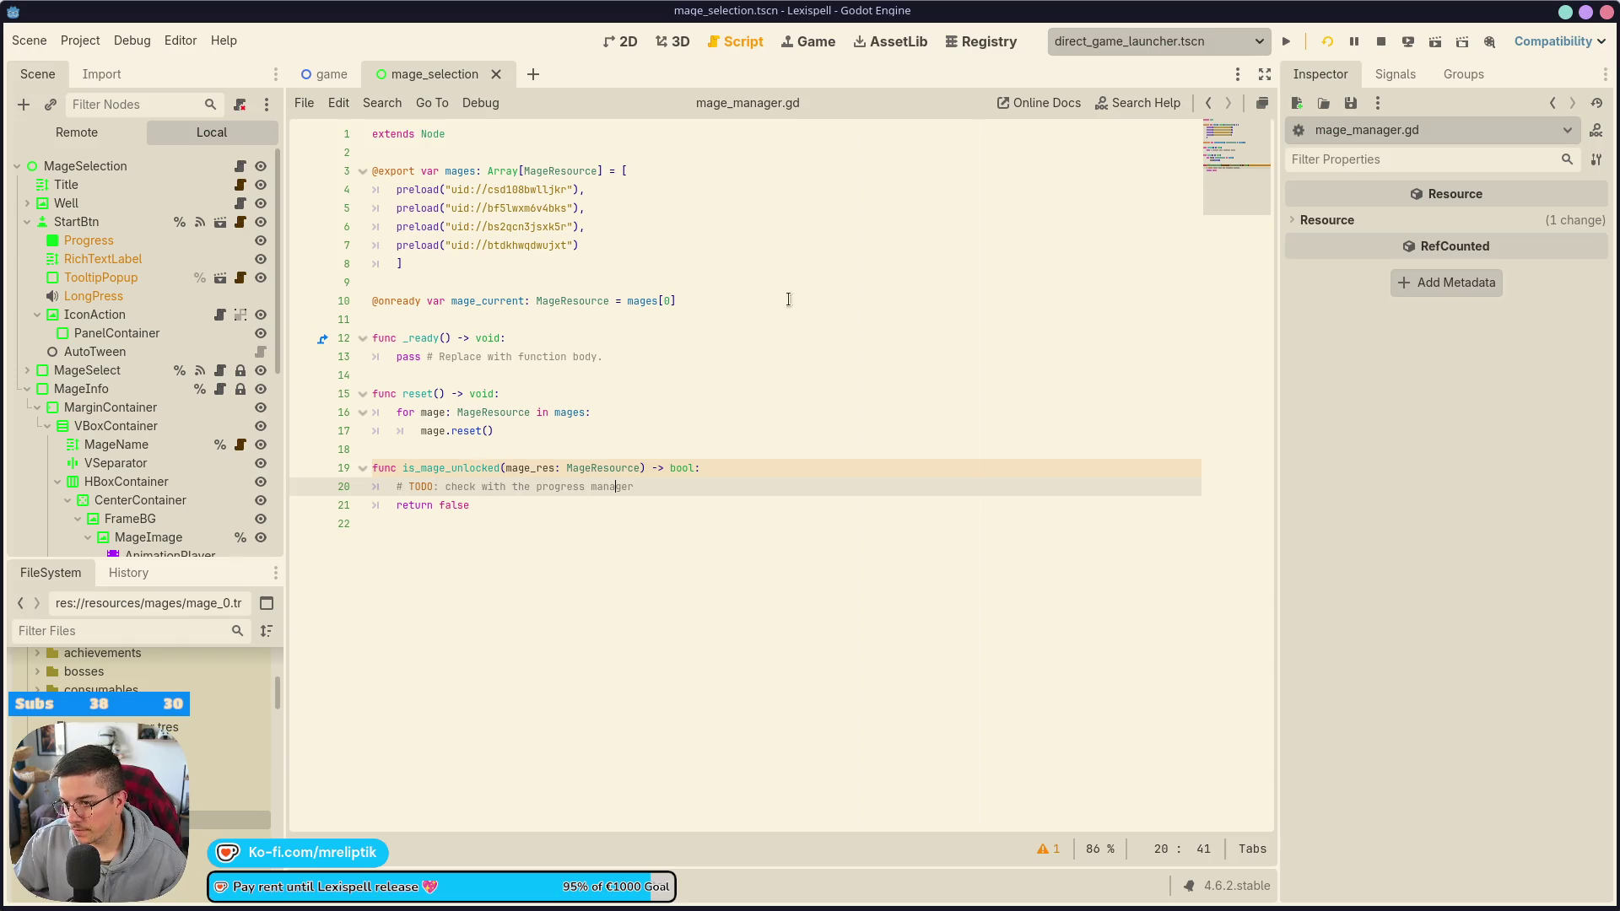
- Stop the game, inspect mage_0.tres's Unlock Description, and glance at the localization sheet
left_click(1380, 42)
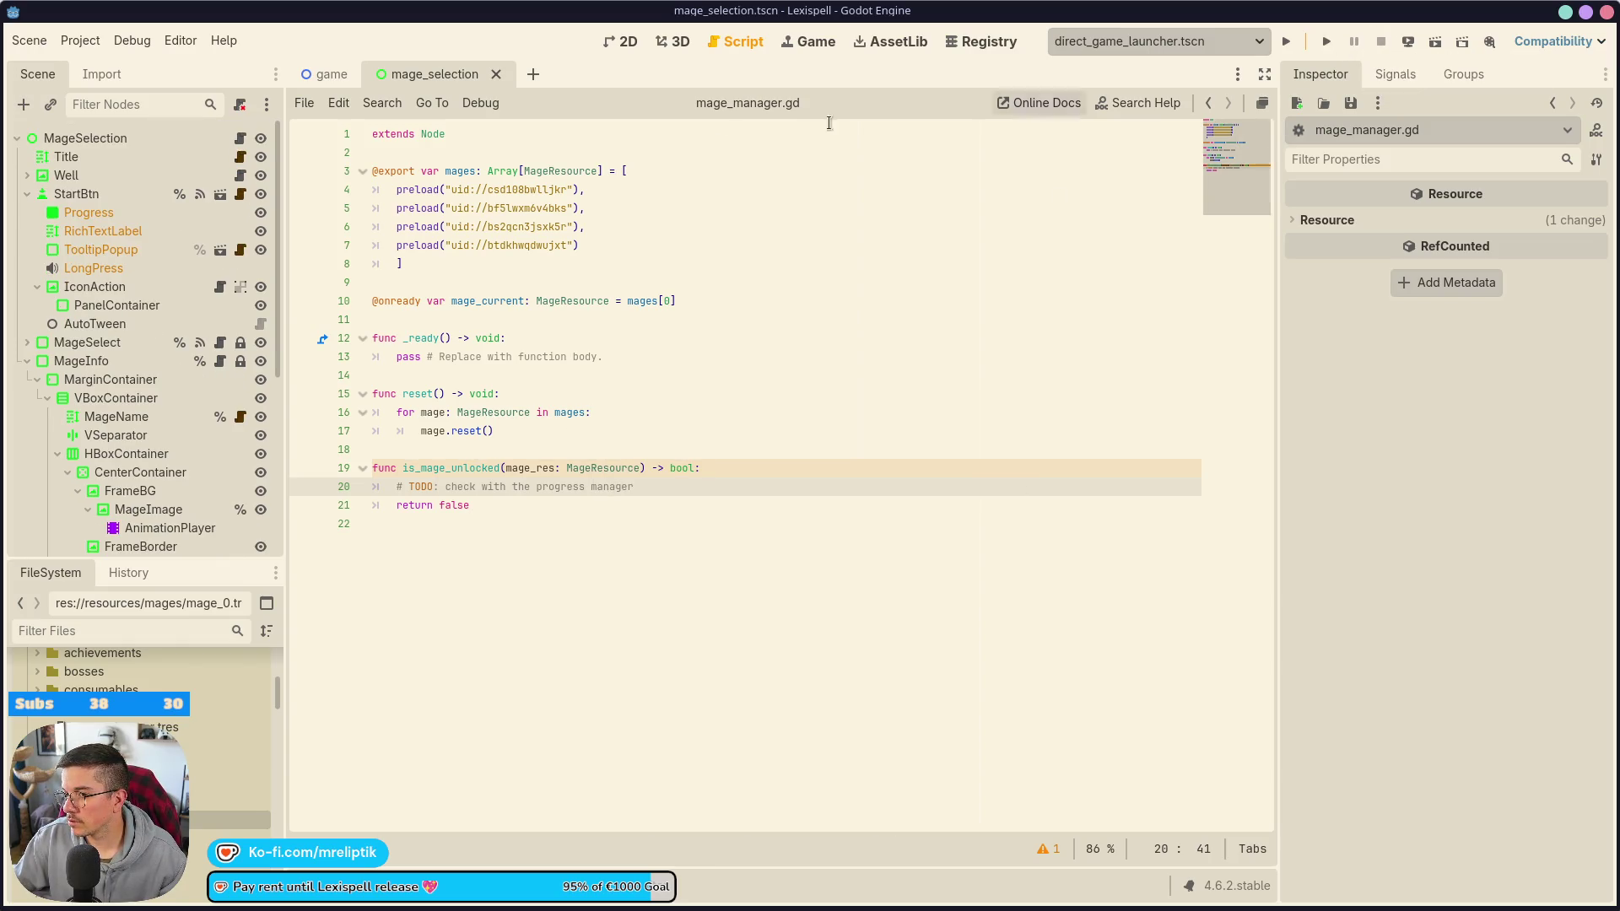
left_click(228, 820)
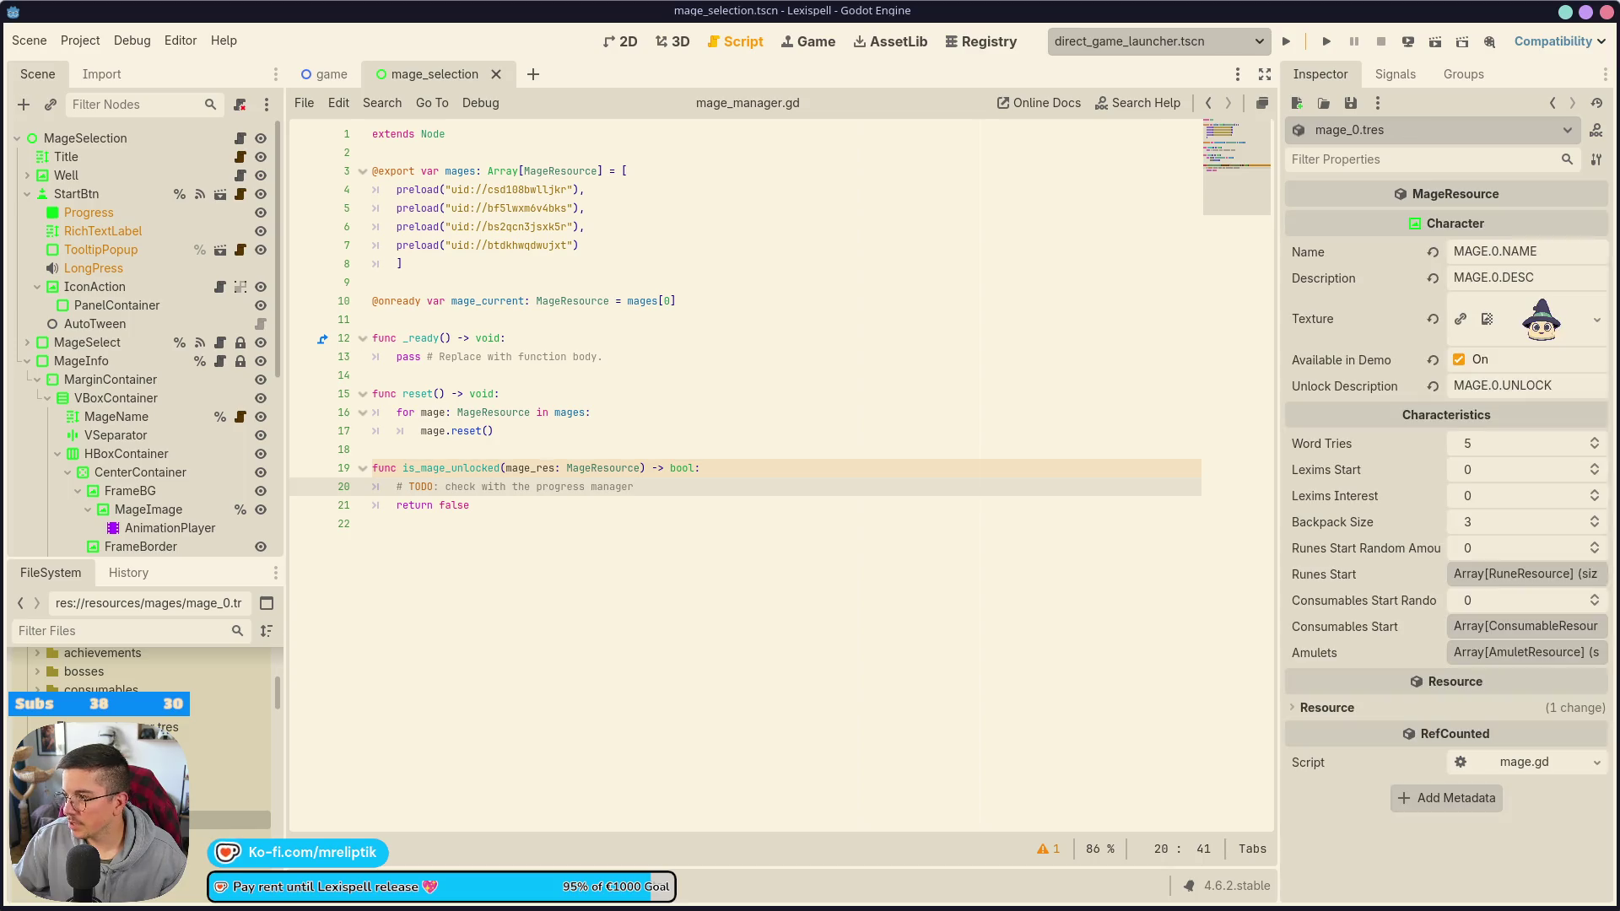
left_click(1555, 395)
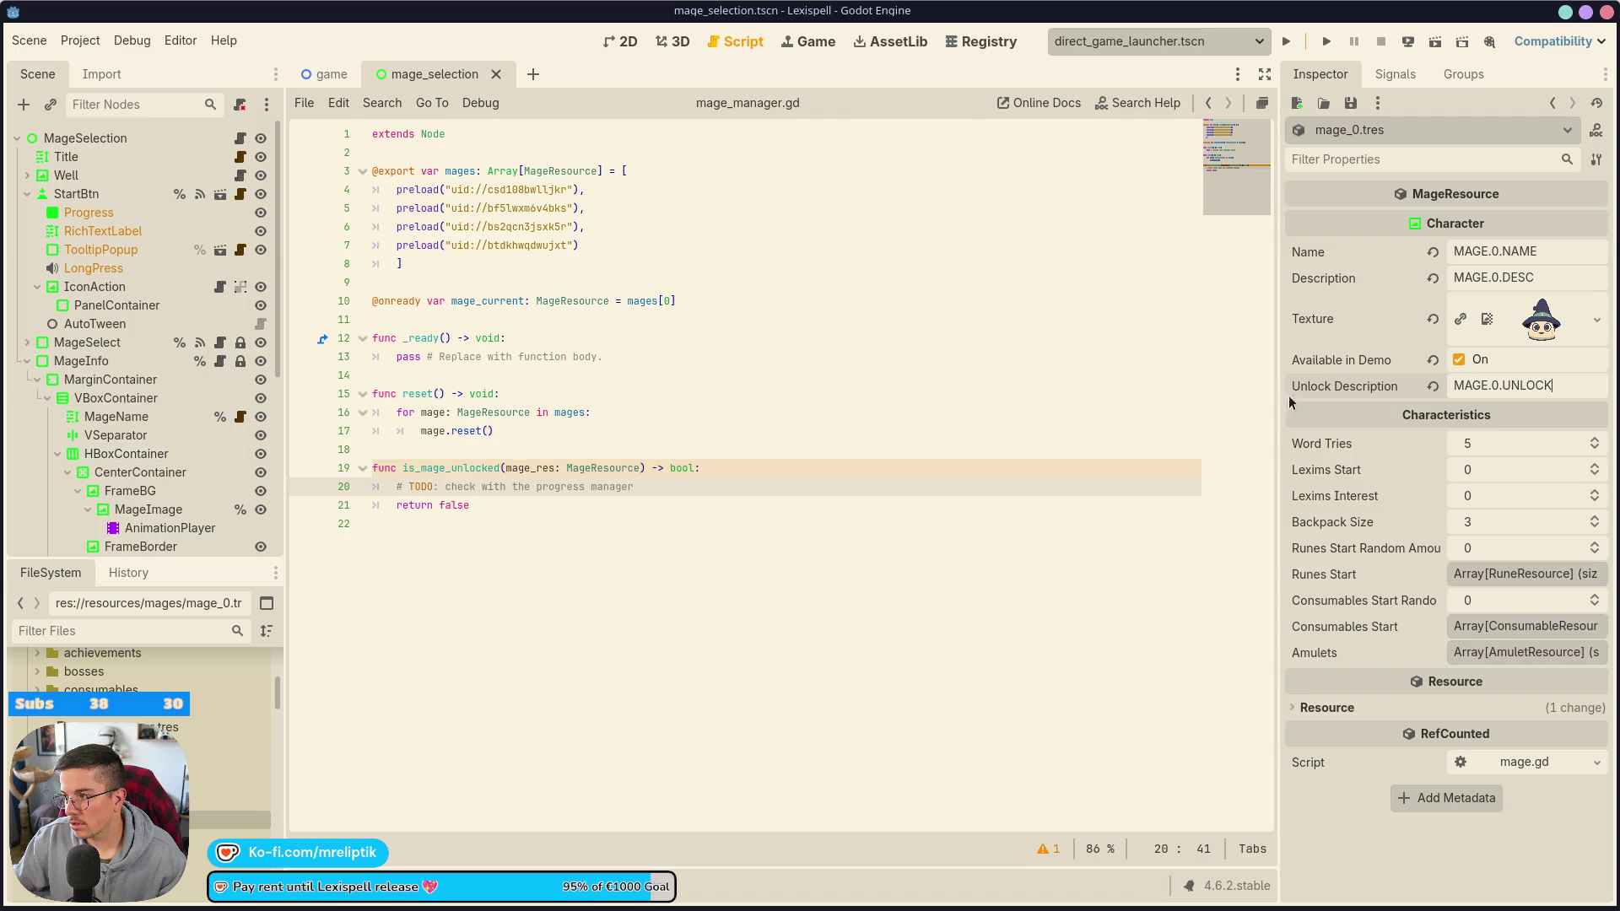
key("alt+Tab")
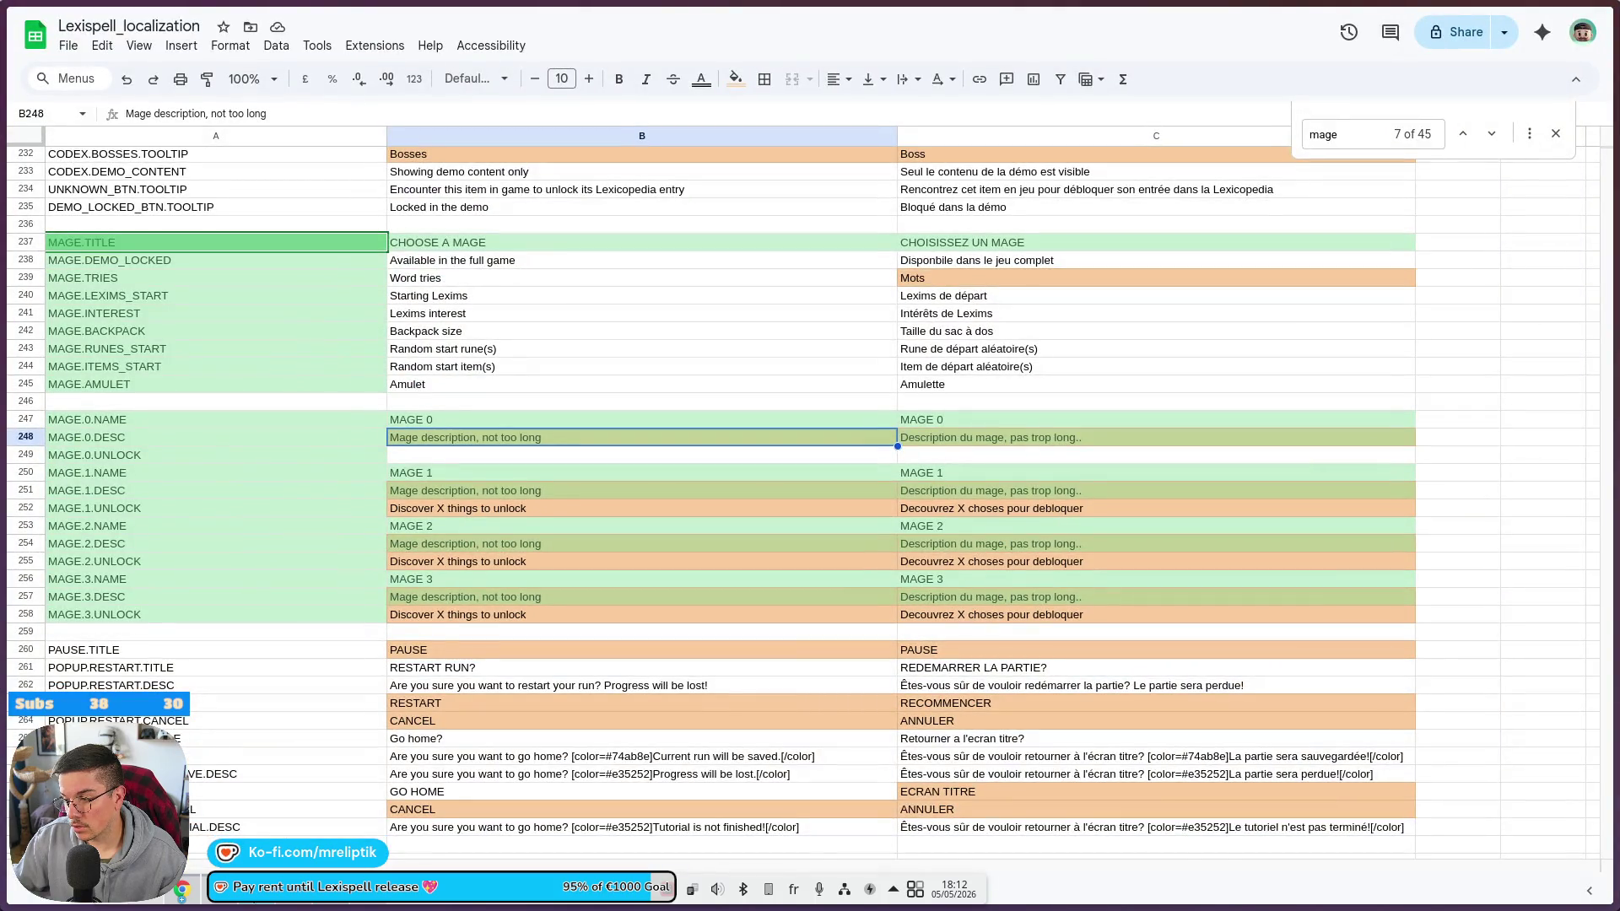
key("alt+Tab")
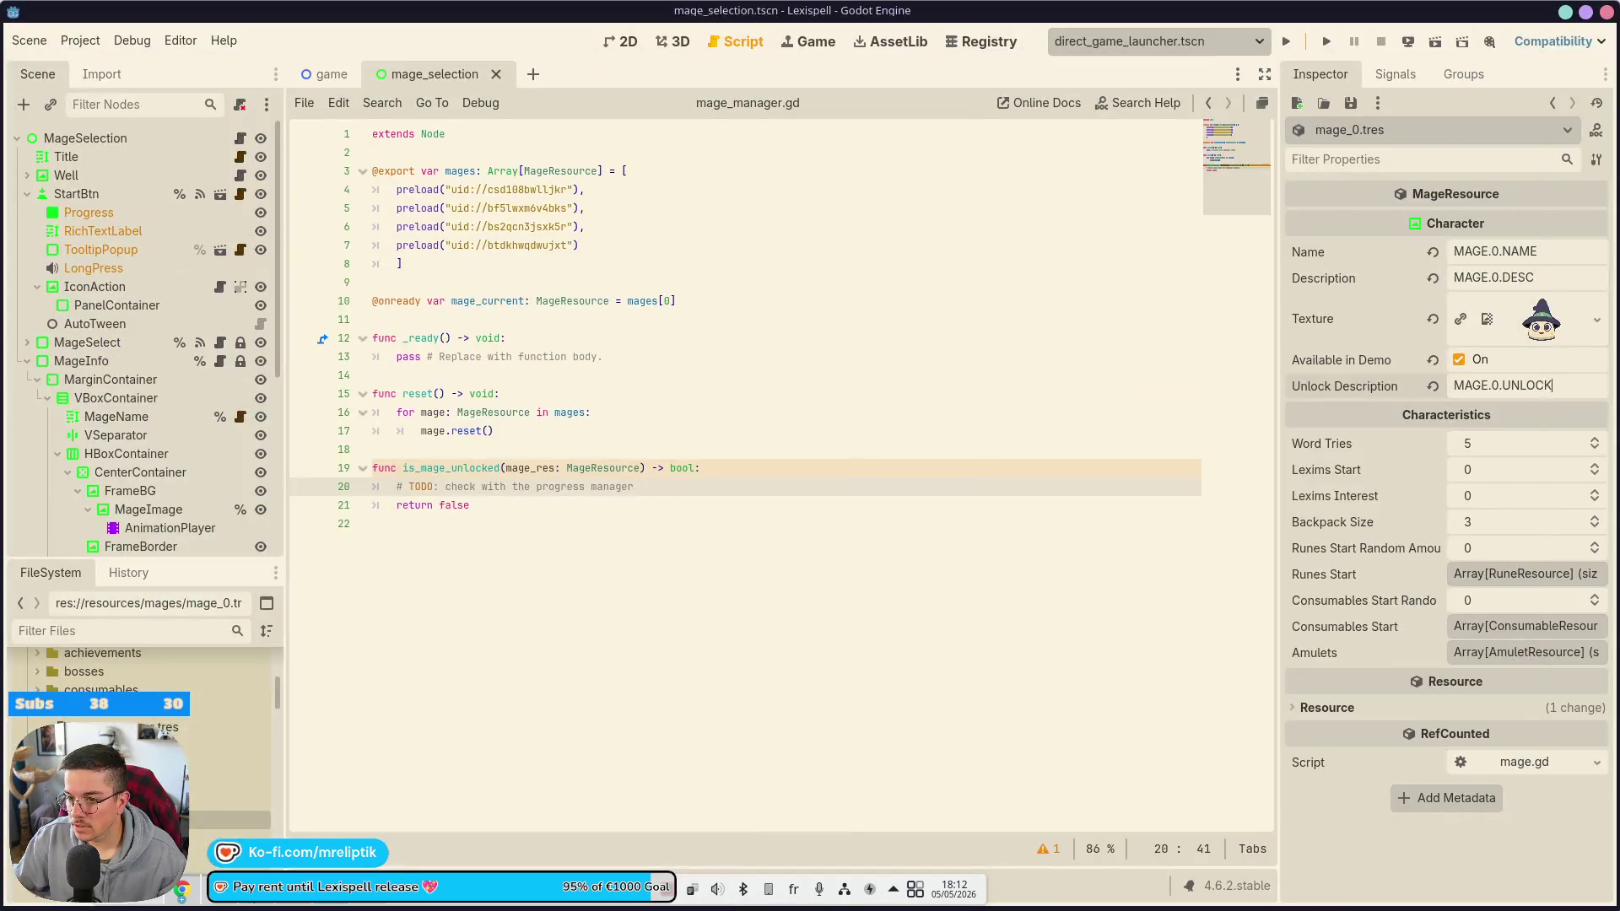
- Save the scene and open mage_info.gd from mage_selection.gd to review lines 55–56
left_click(957, 540)
key("ctrl+s")
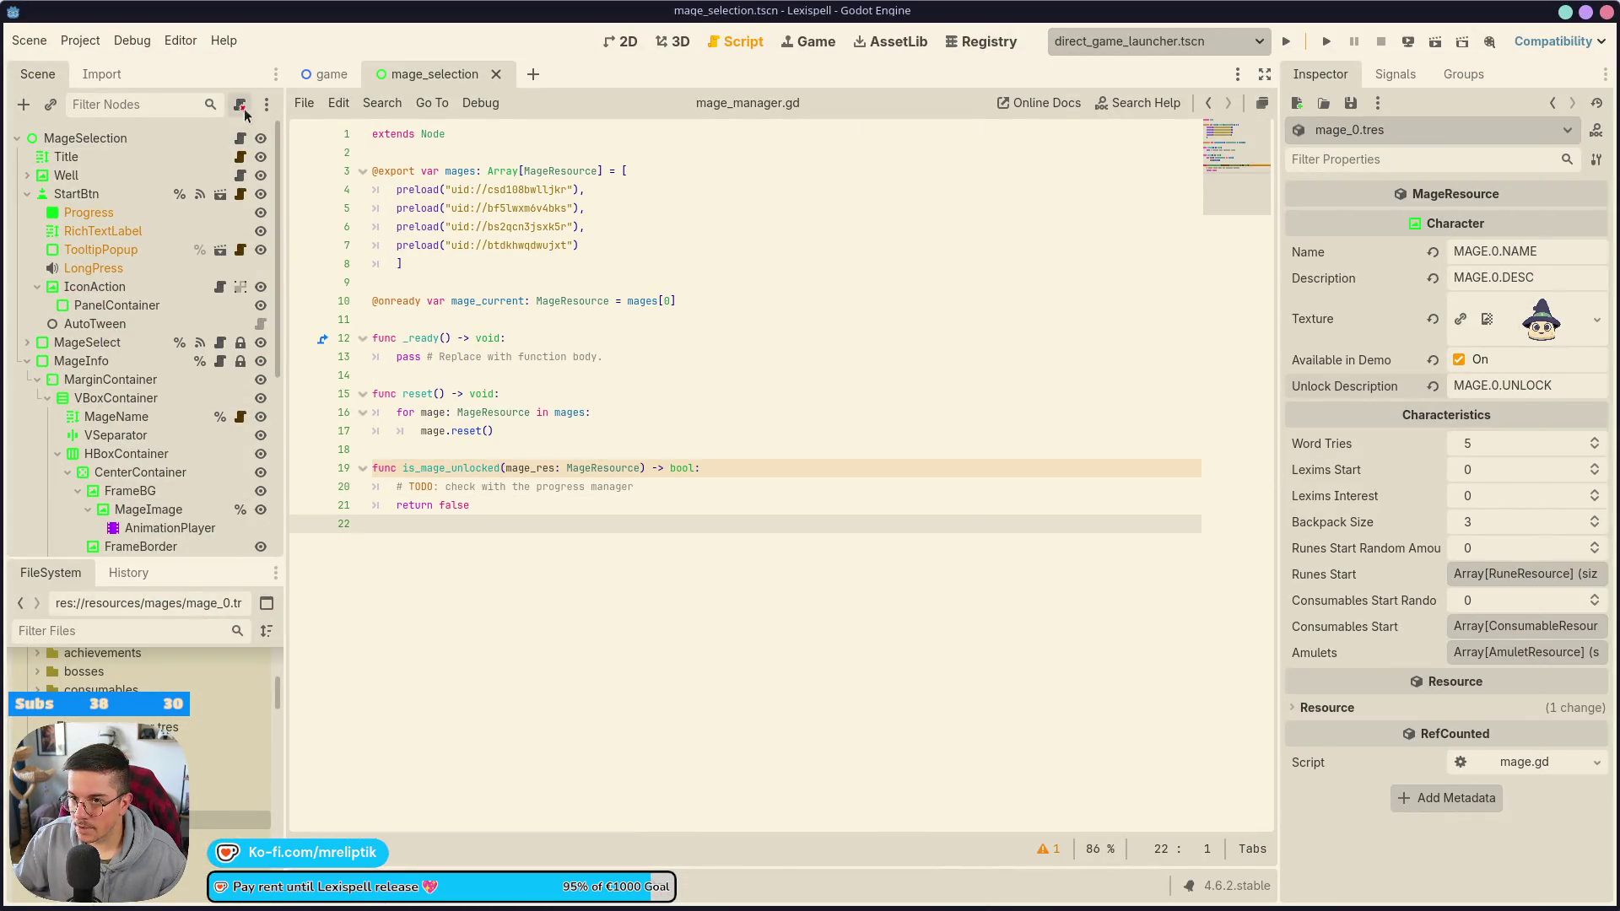
left_click(240, 137)
scroll(186, 499, "down", 2)
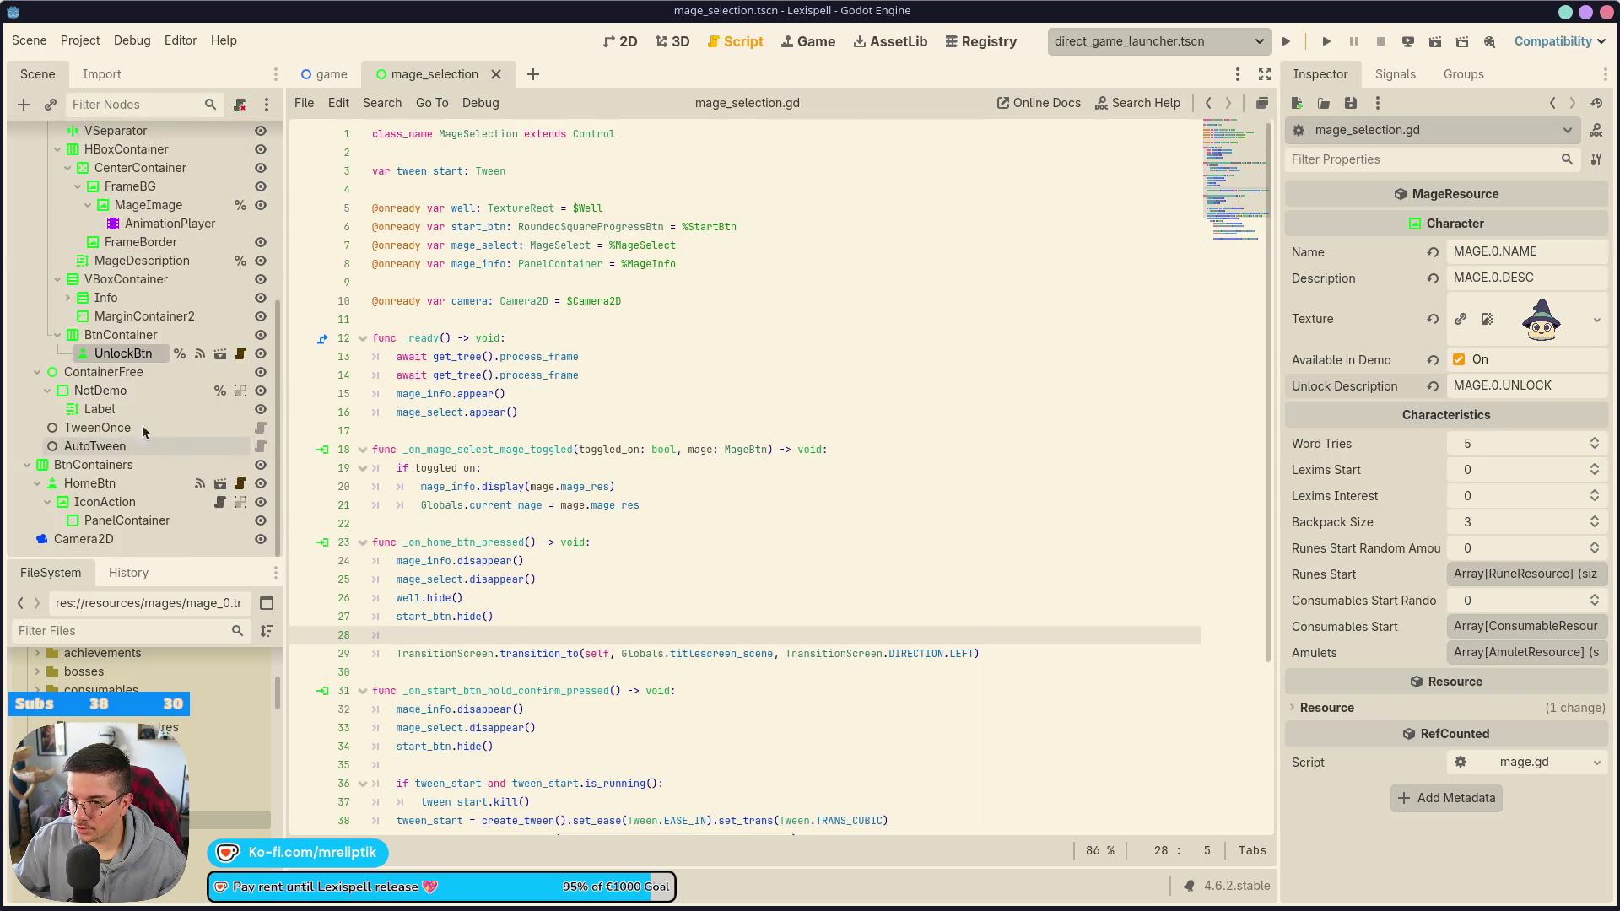
left_click(221, 320)
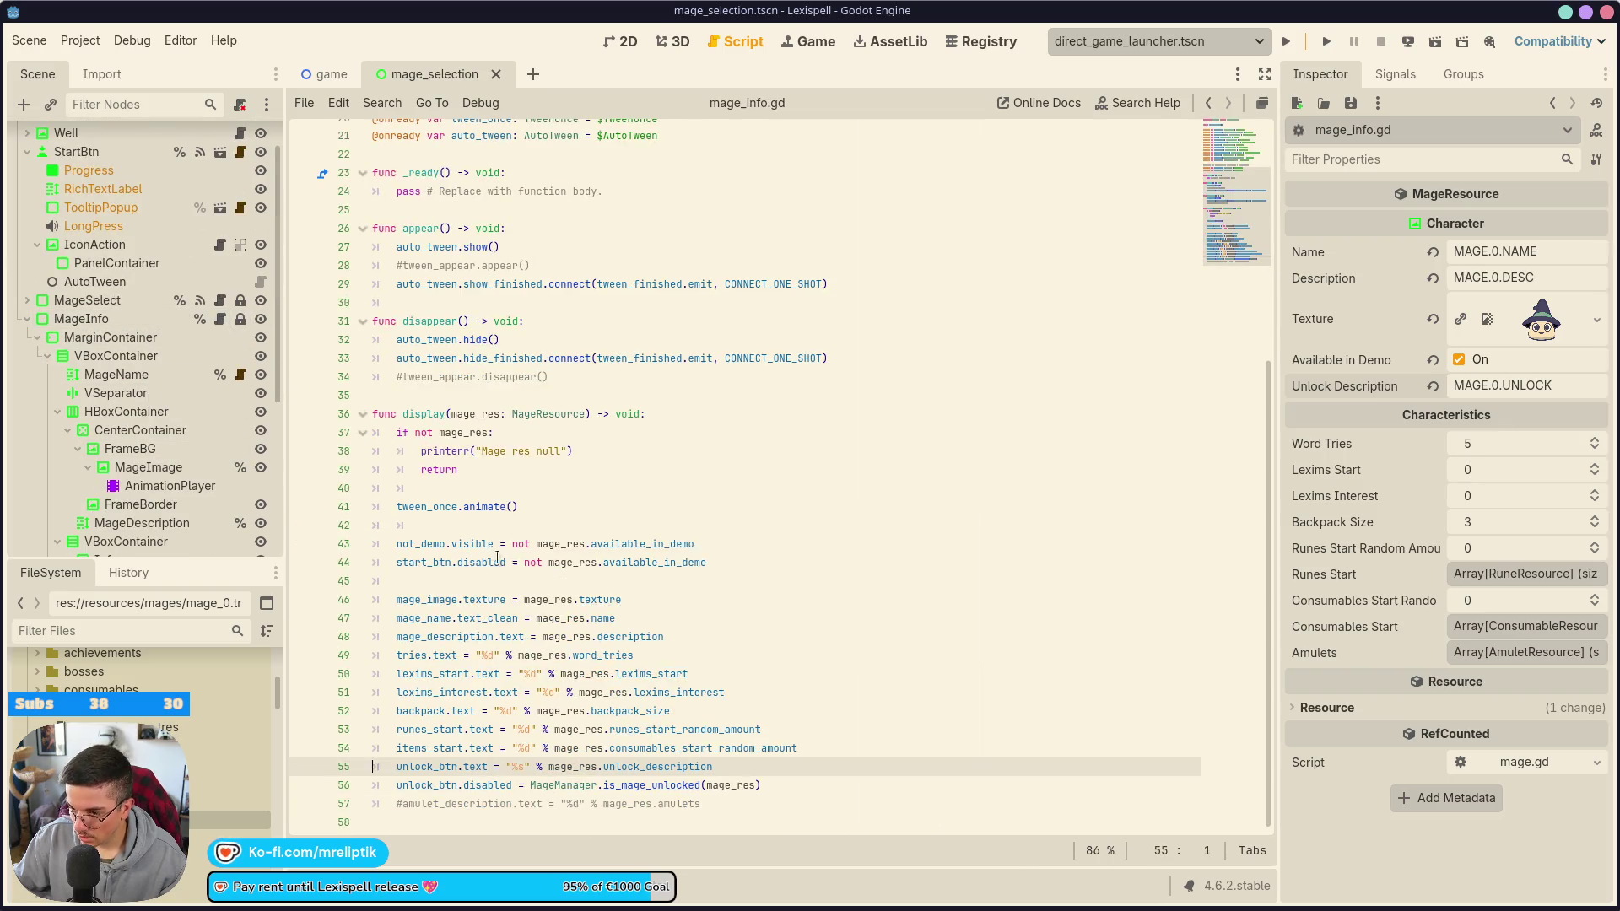
left_click(823, 749)
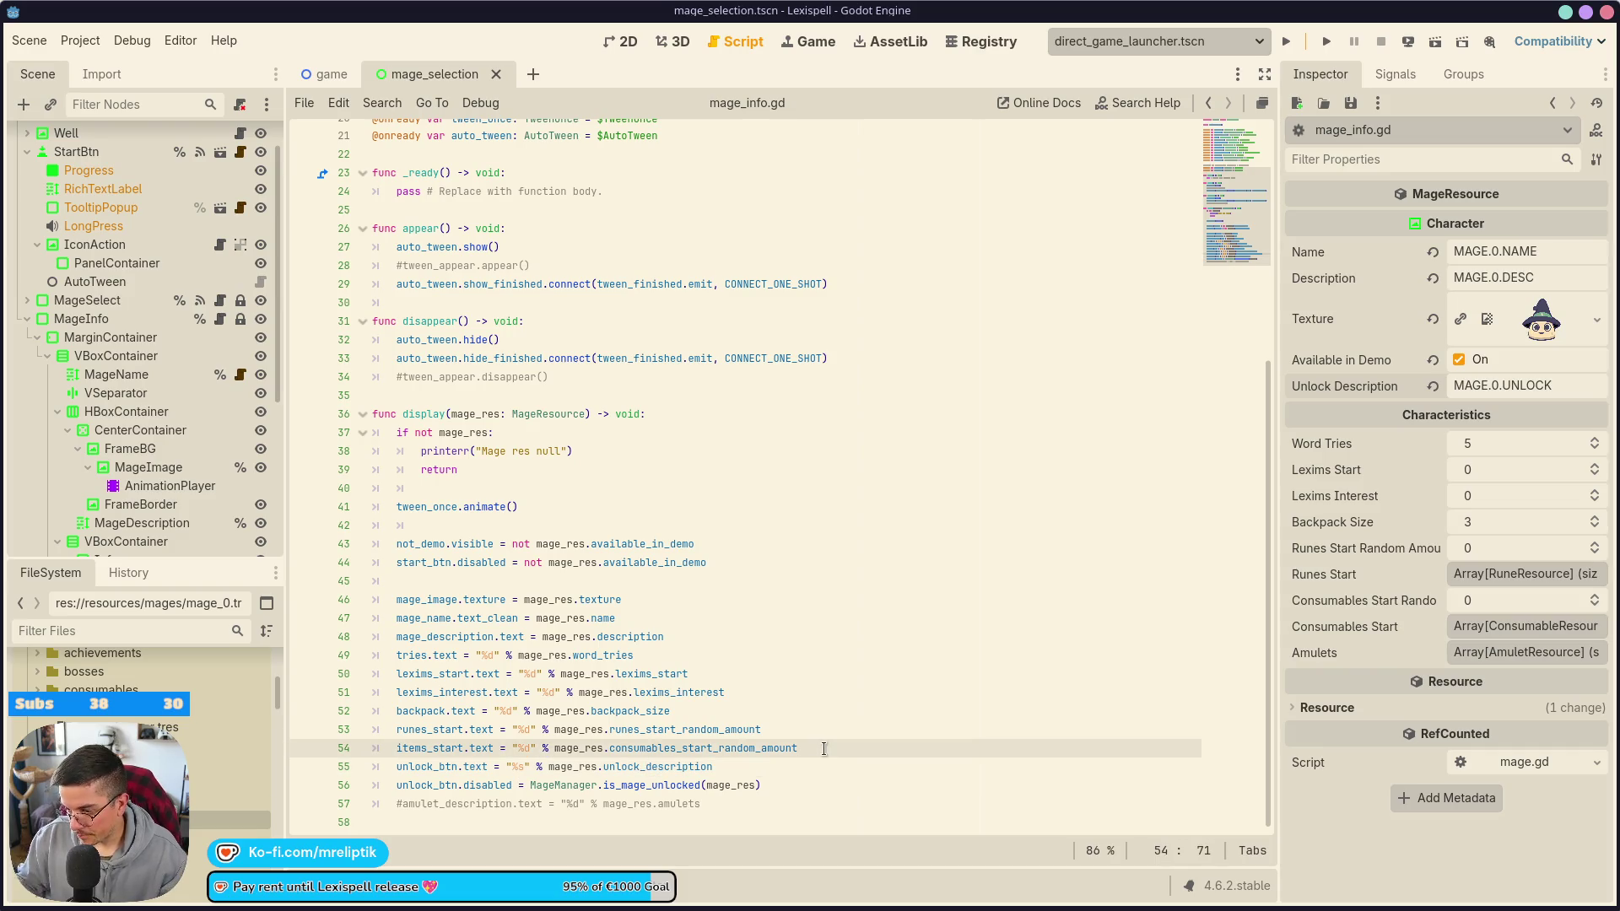
left_click_drag(713, 765, 548, 766)
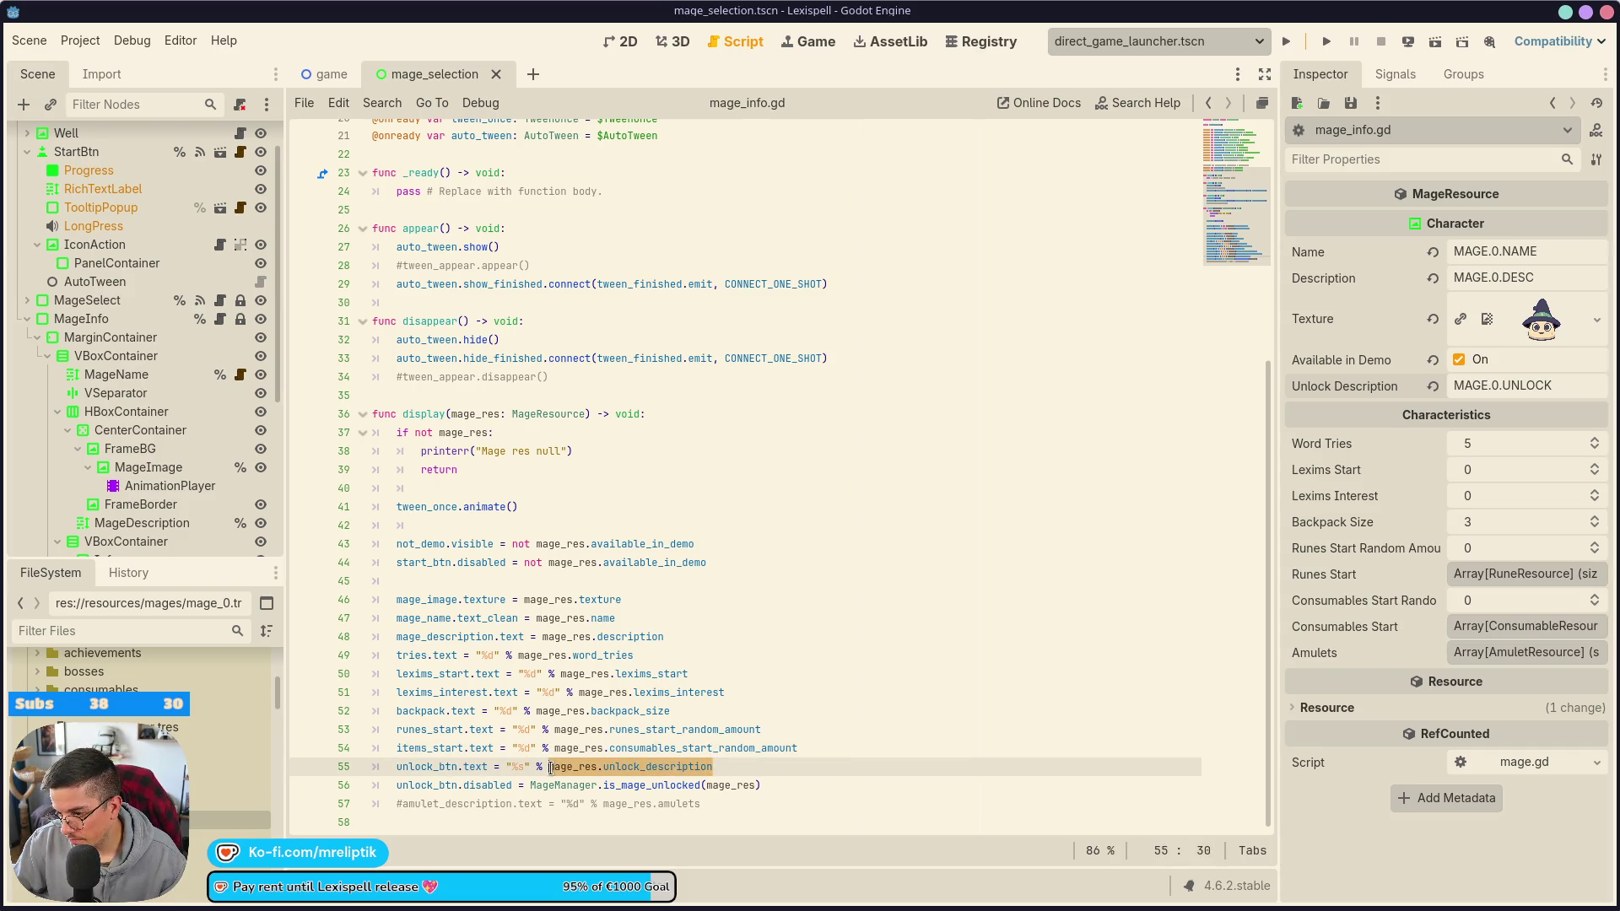
left_click(830, 746)
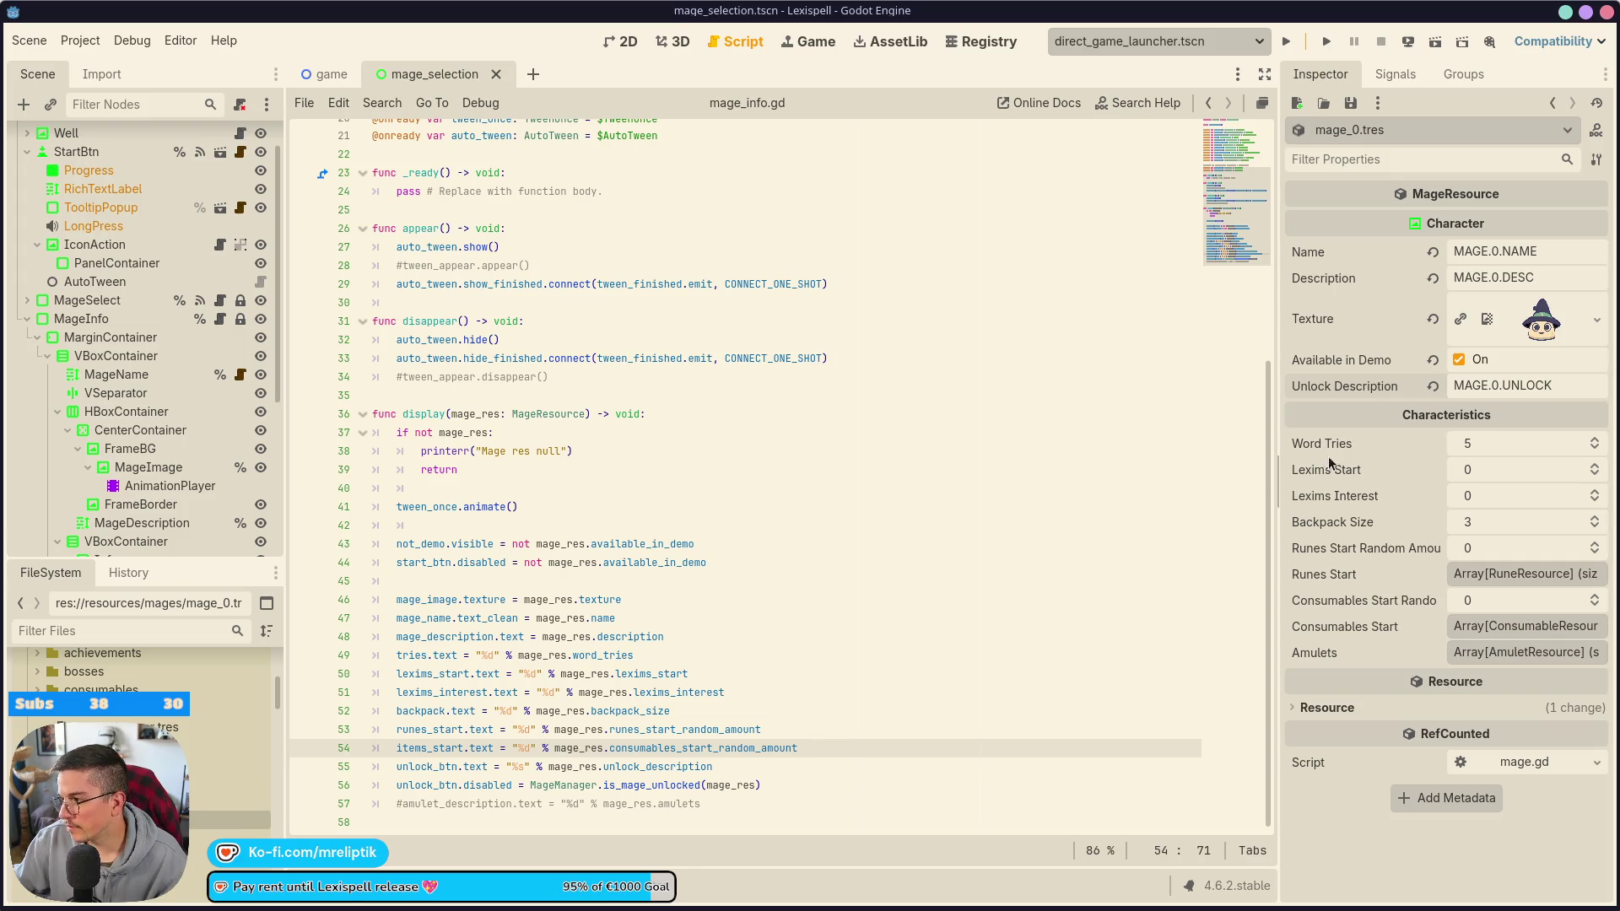
- Clear the first mage's Unlock Description field and save the scene
left_click(1489, 385)
key("ctrl+a")
key("BackSpace")
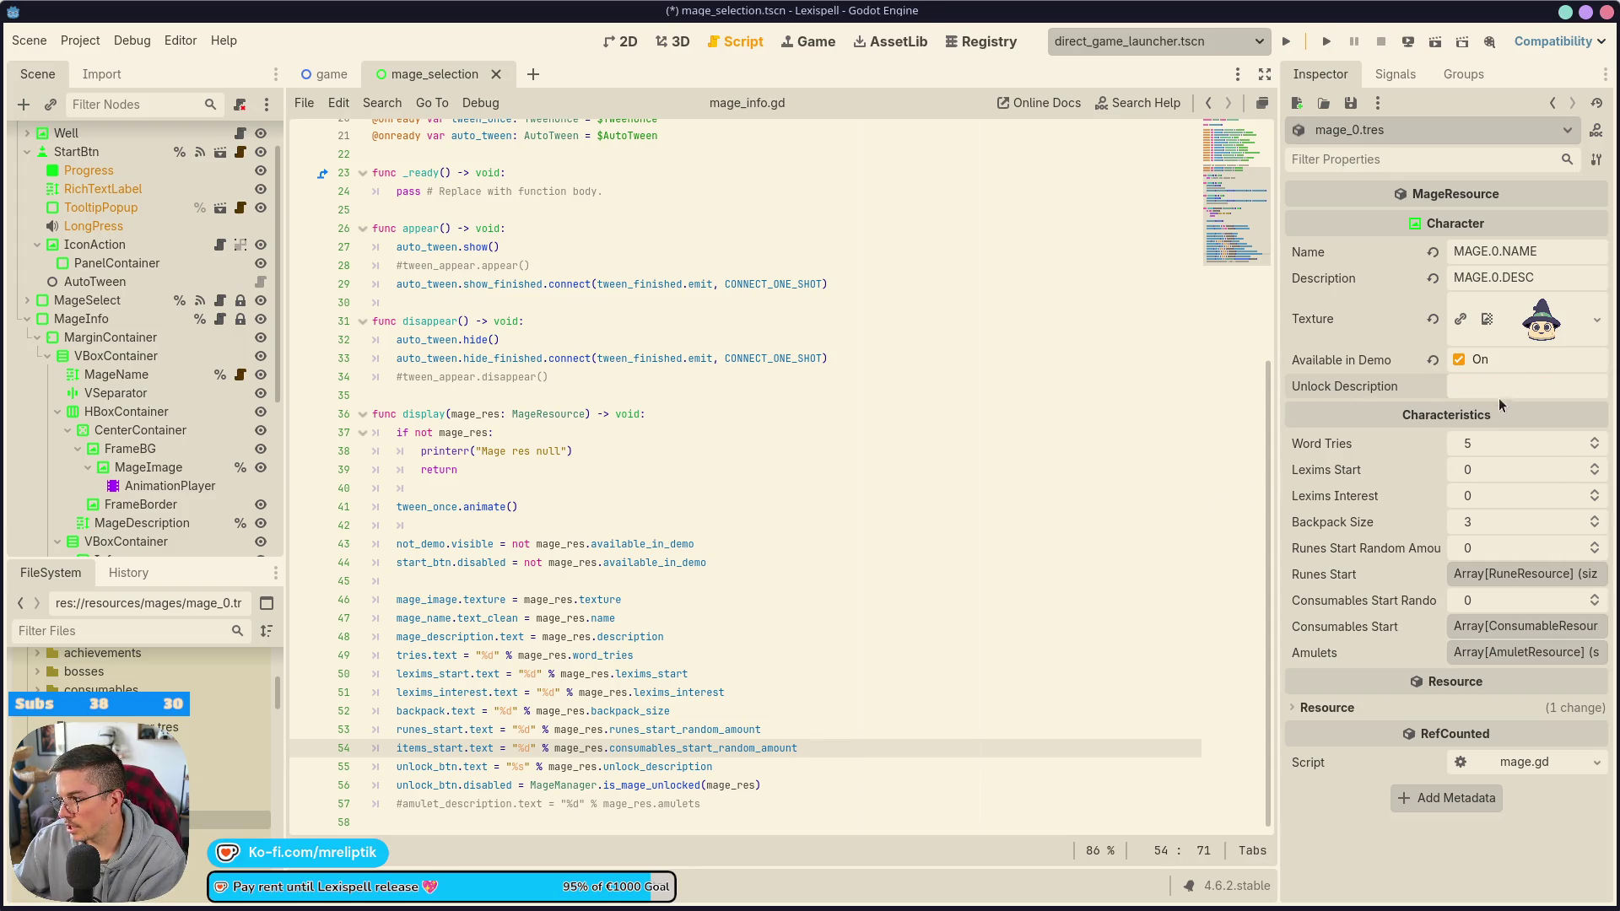
key("ctrl+s")
- Add line 57: unlock_btn.visible = mage_res.unlock_description != "" and save the script
left_click(743, 757)
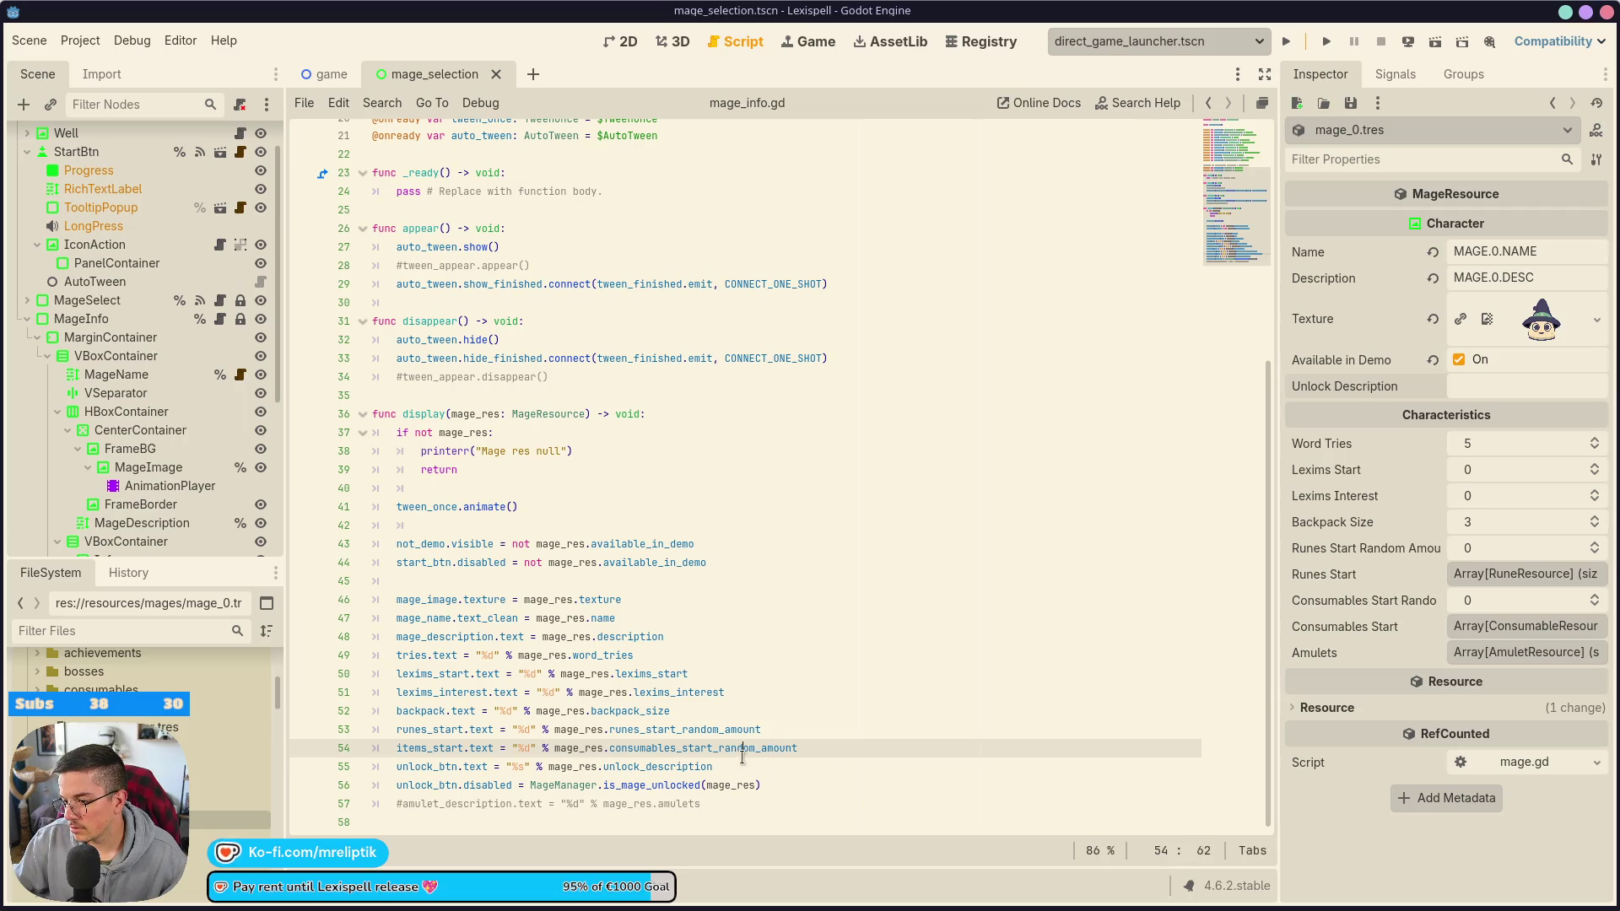
left_click_drag(714, 767, 544, 769)
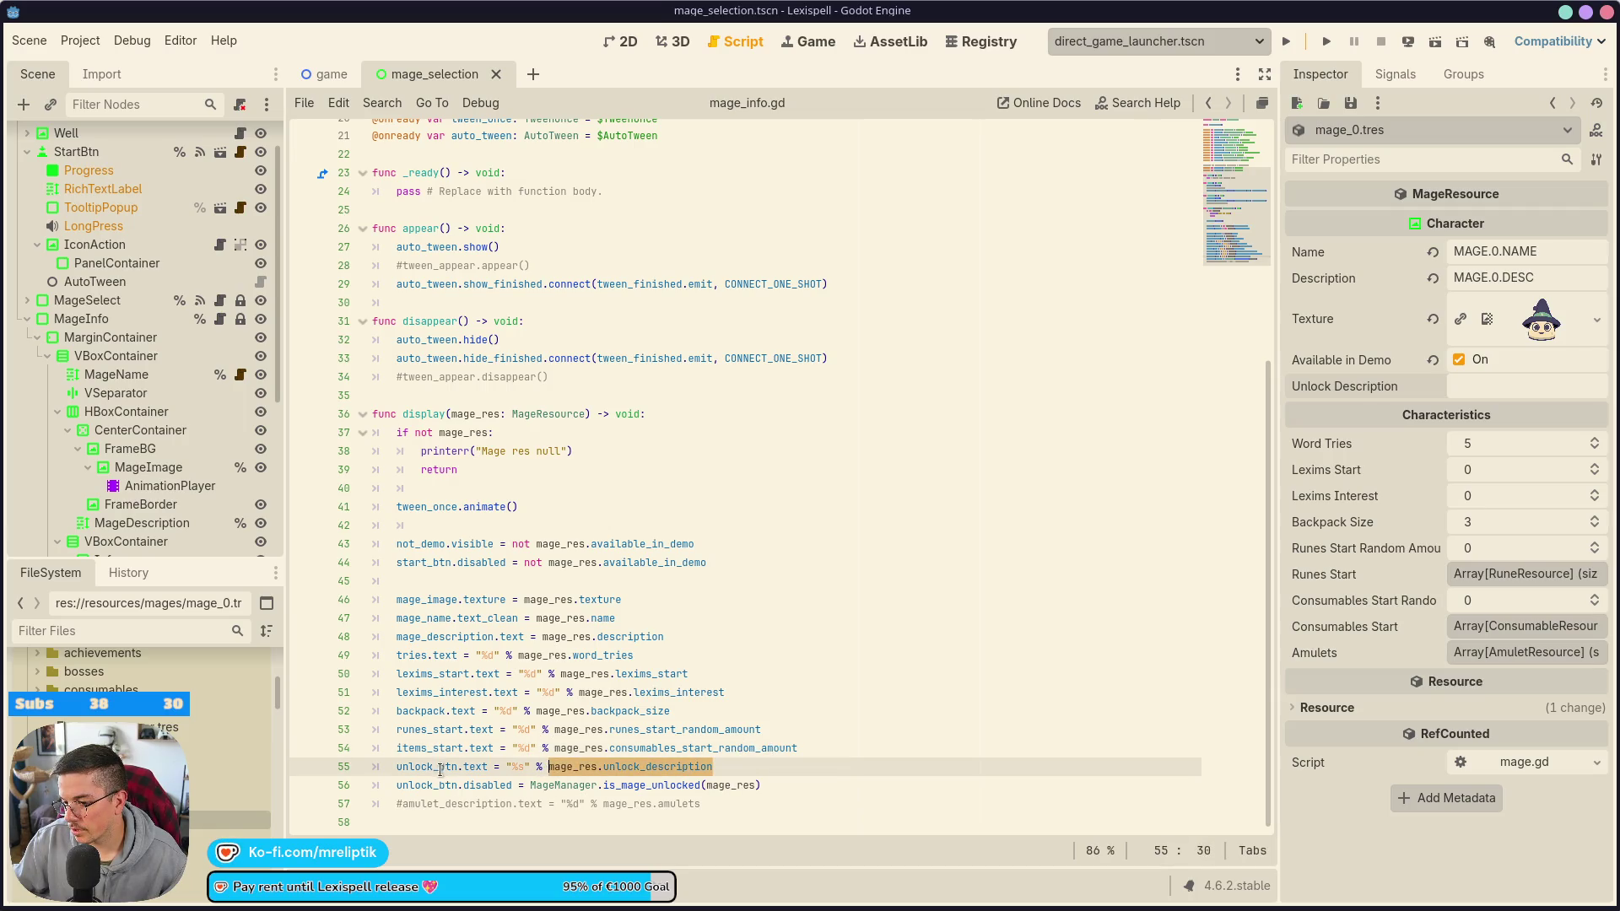
left_click(789, 779)
key("Return")
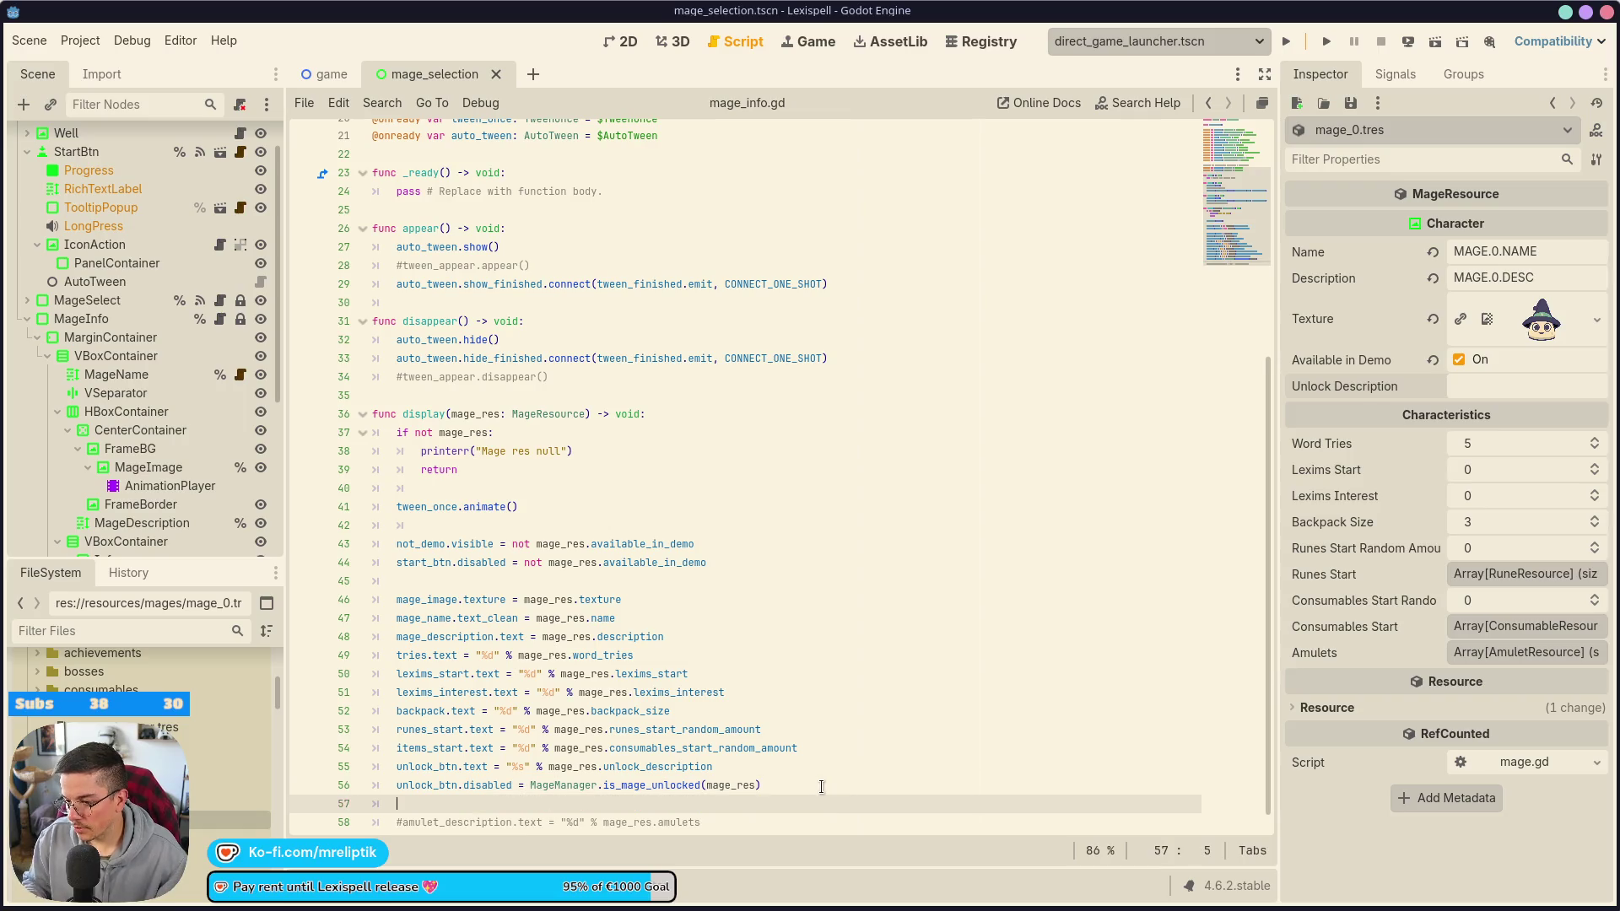
type("i")
key("BackSpace")
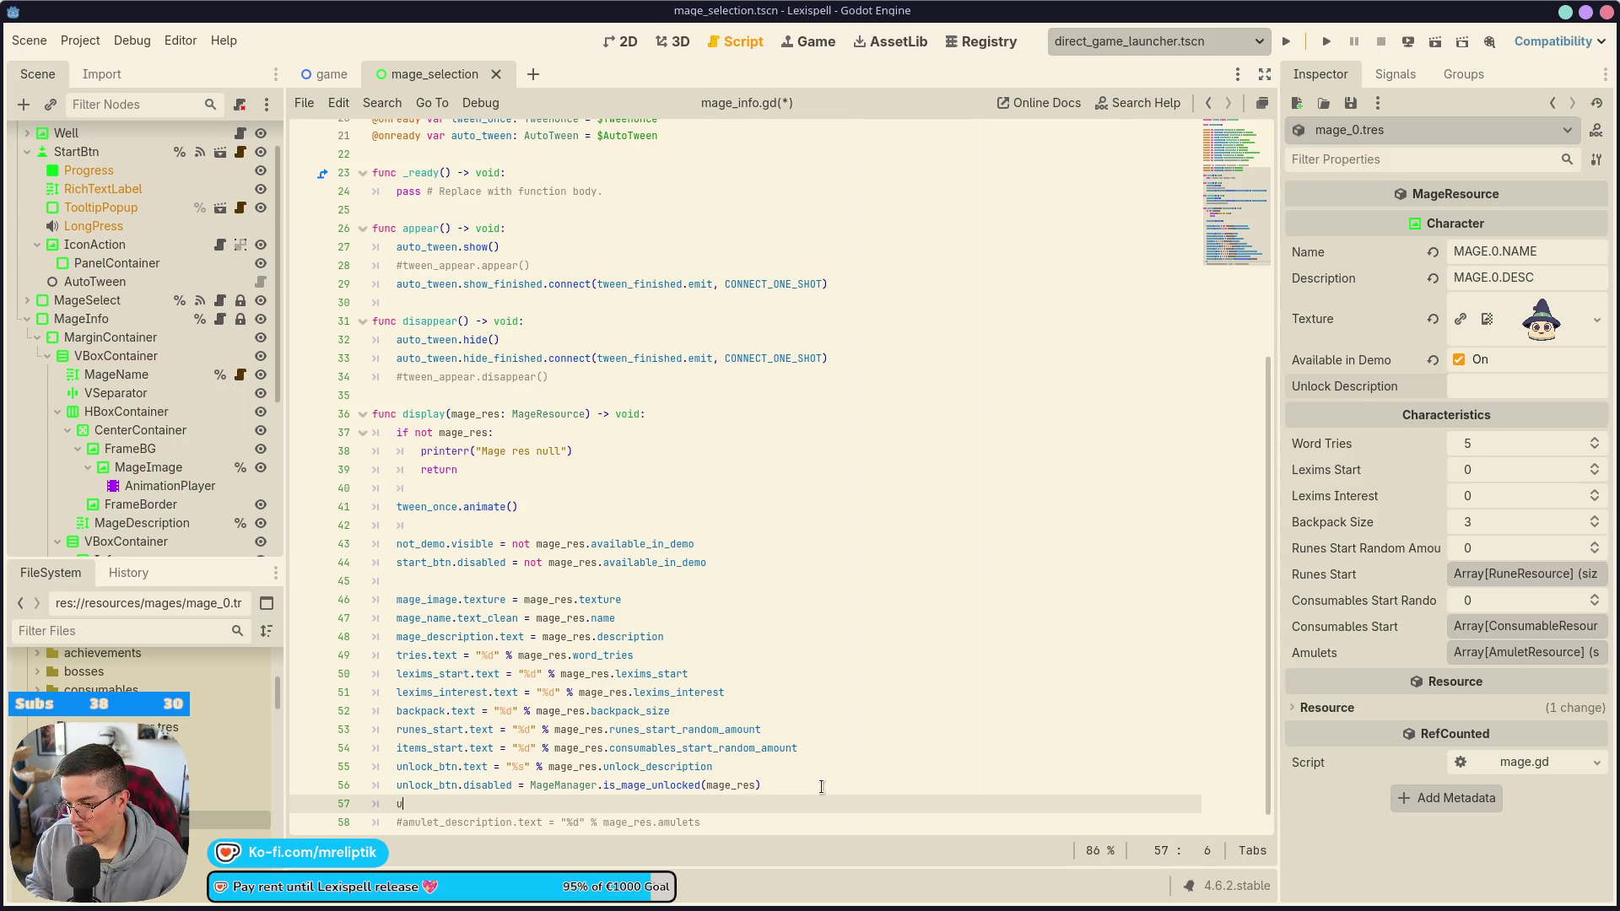
type("unloic")
type("ck")
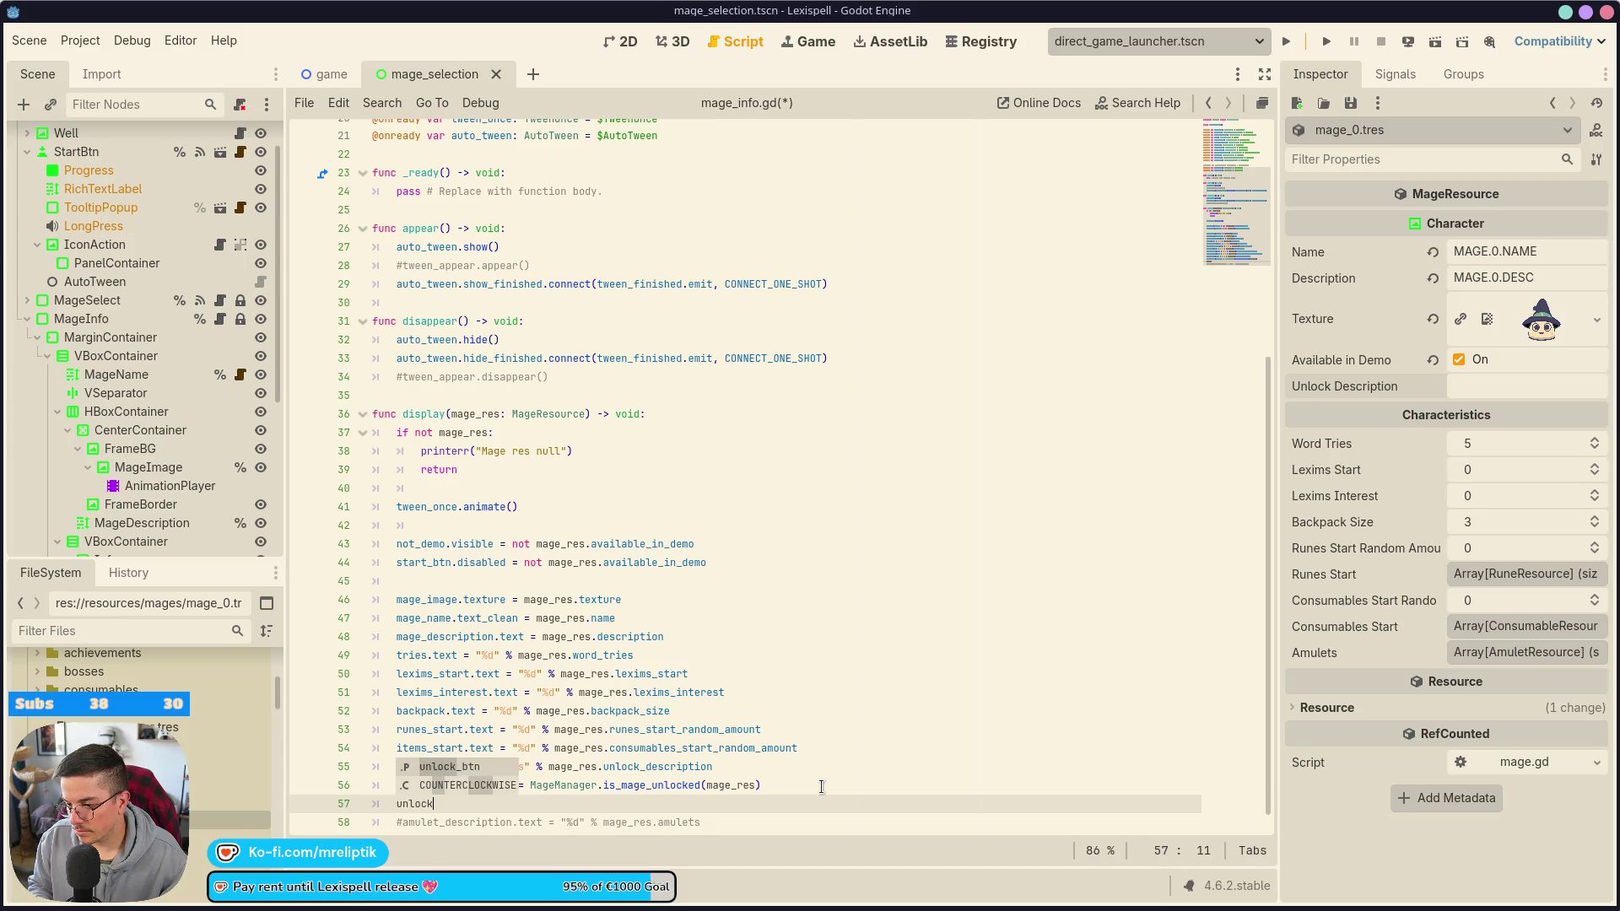
key("Return")
type(".visible")
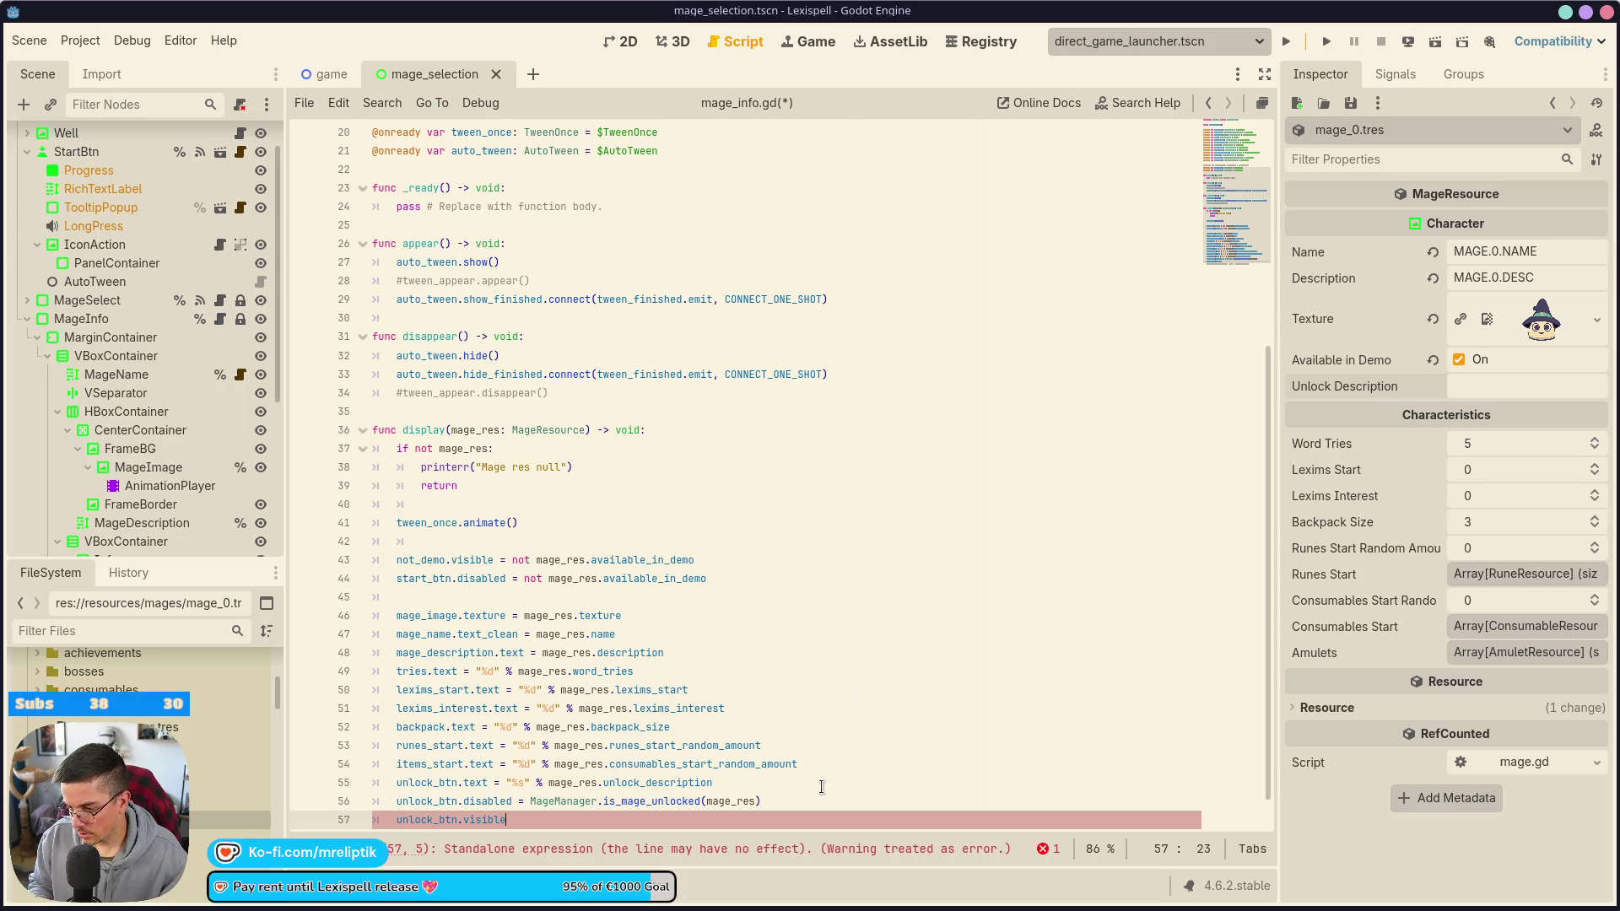
type(" = mage_res.unlock_description")
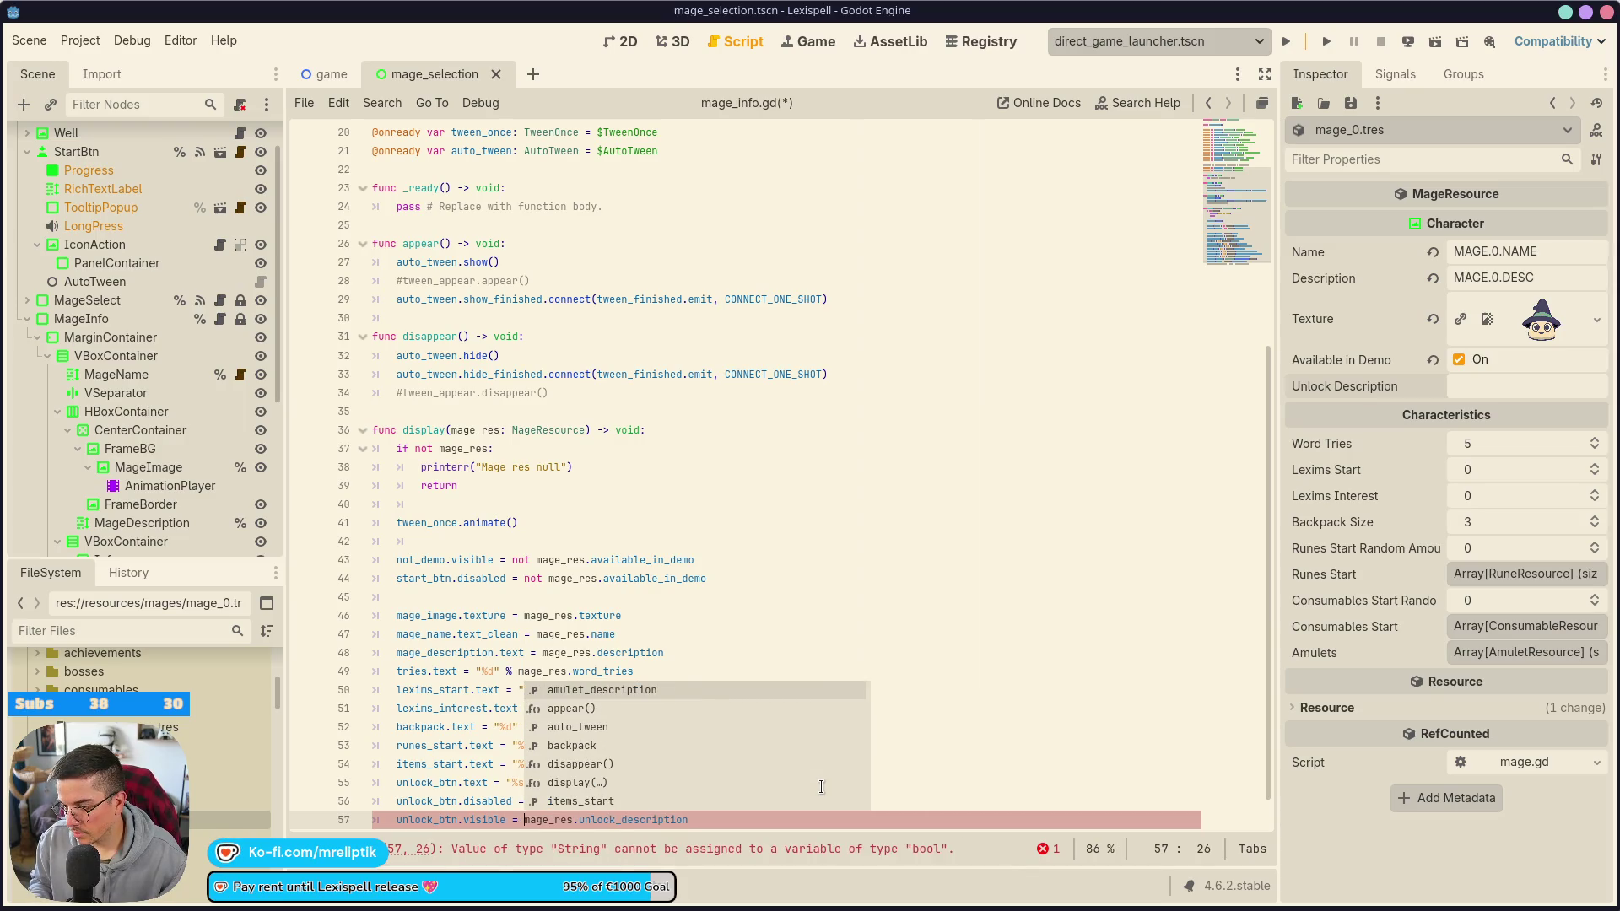
key("Down")
key("Left")
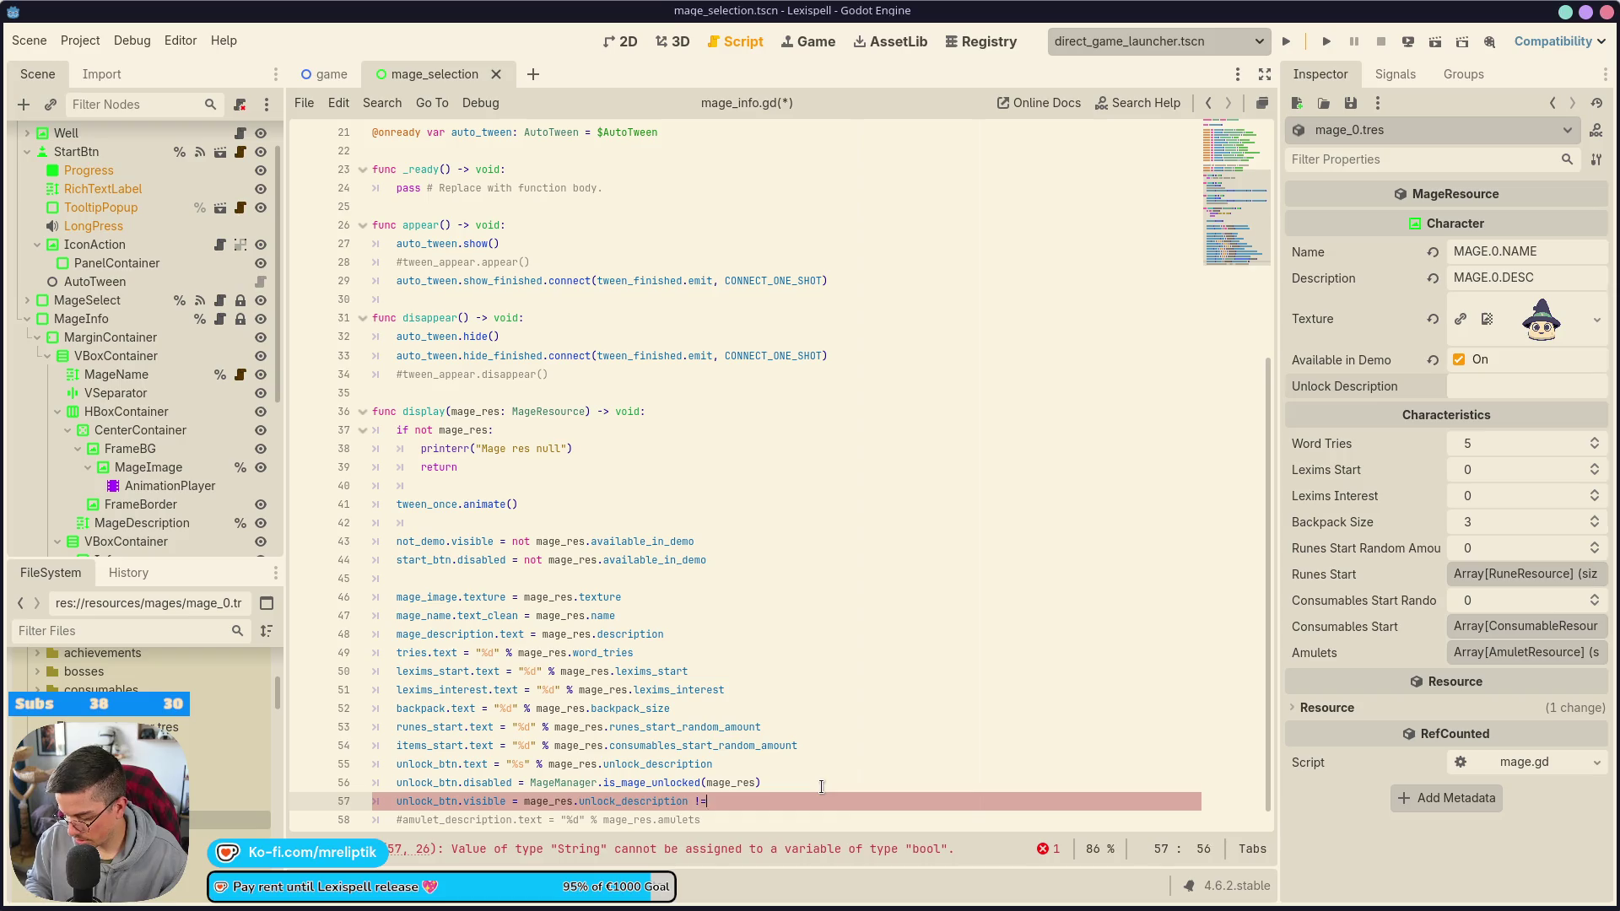
type("\"")
key("ctrl+s")
- Reposition the visibility line below the disabled check and save
key("alt+Up")
key("alt+Up")
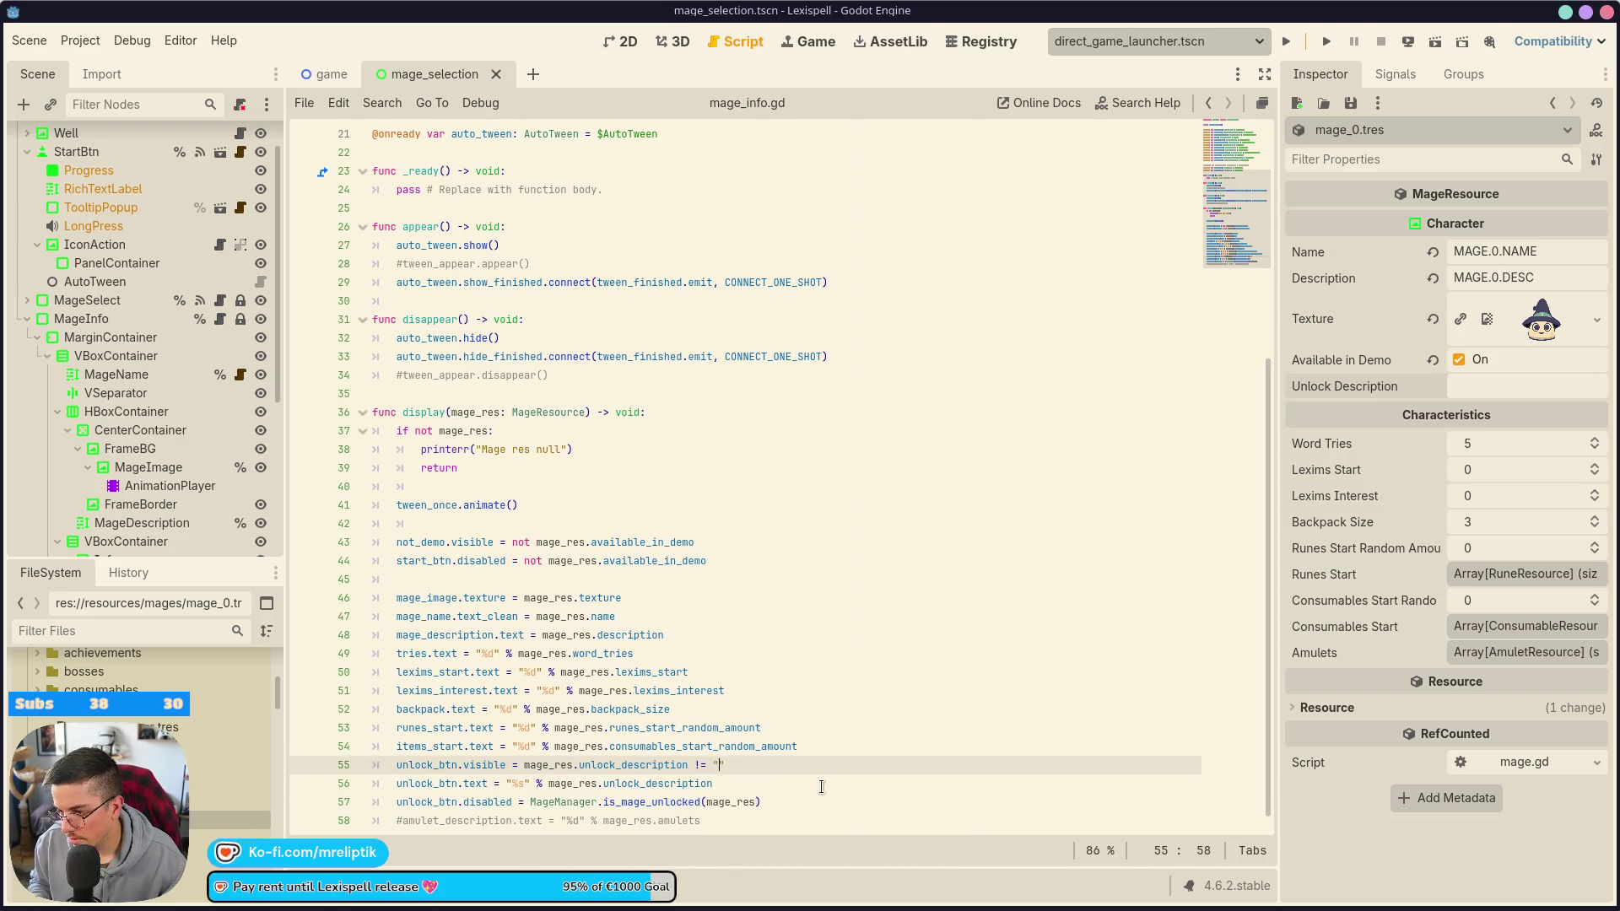
key("Down")
key("Down")
key("ctrl+s")
key("Up")
key("Up")
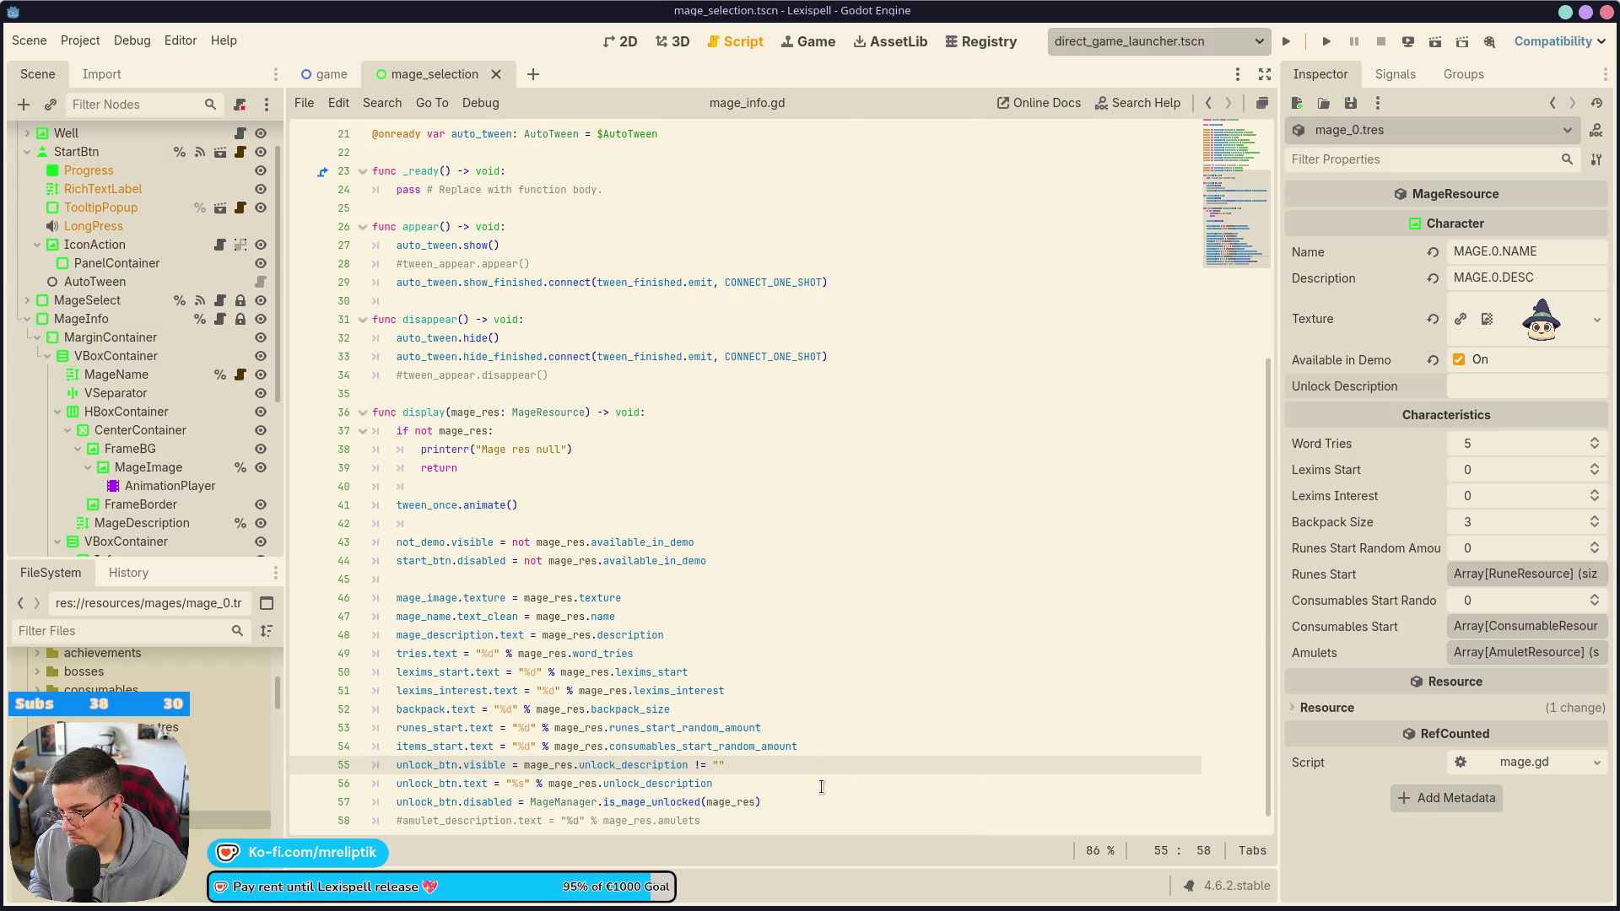
key("alt+Down")
key("alt+Down")
key("ctrl+s")
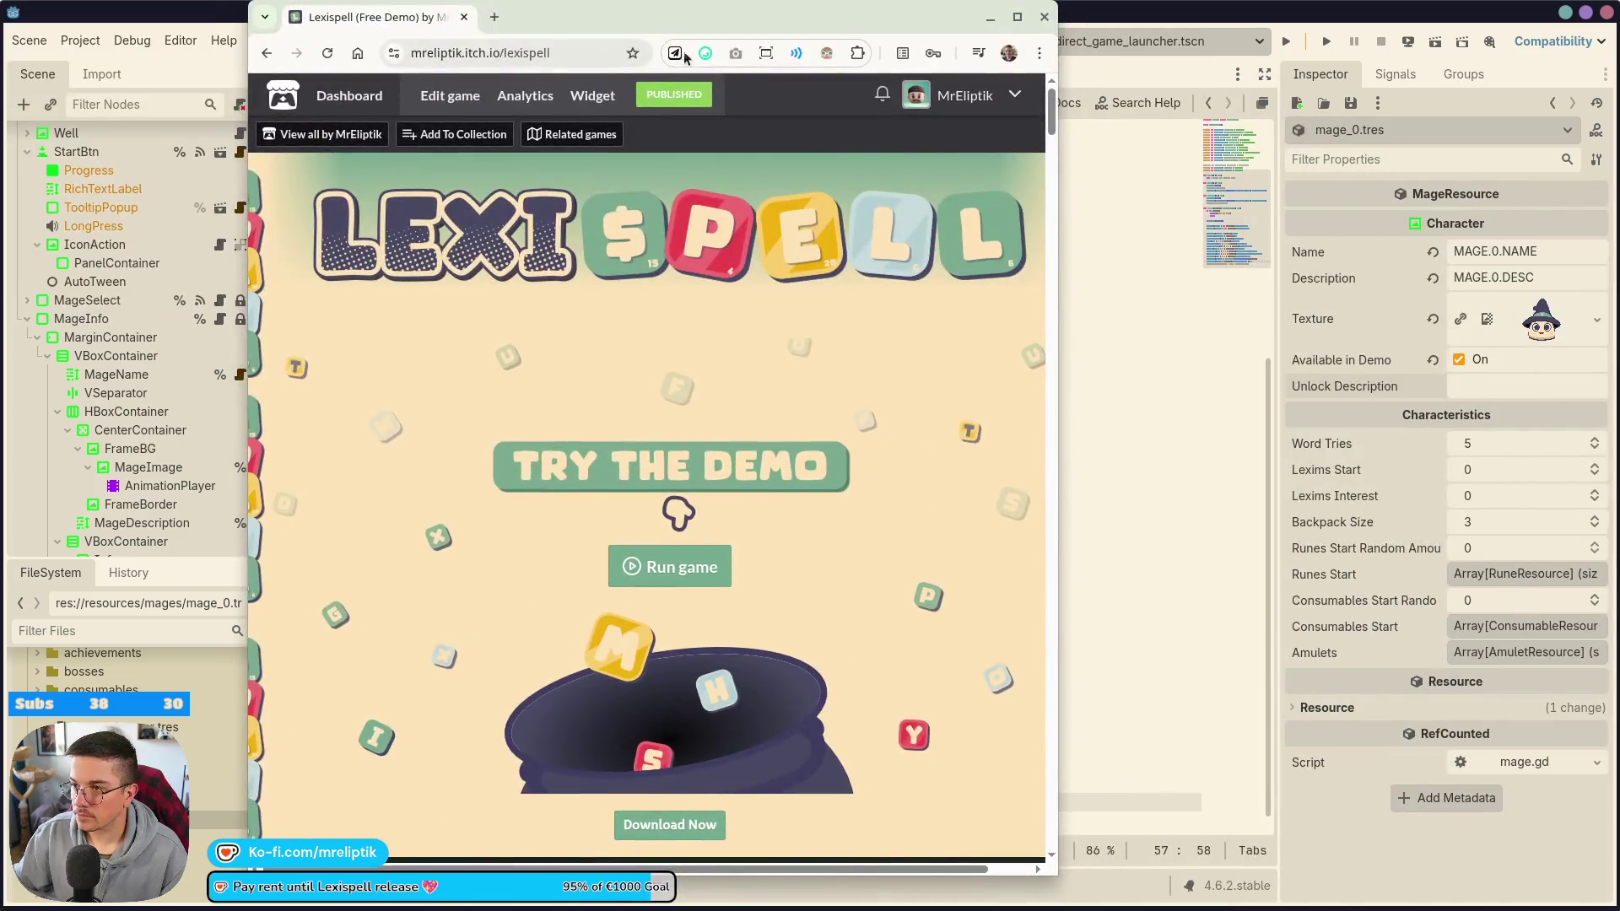
- Scroll through the itch.io game page, then return to the Lexispell demo tab
scroll(654, 539, "down", 8)
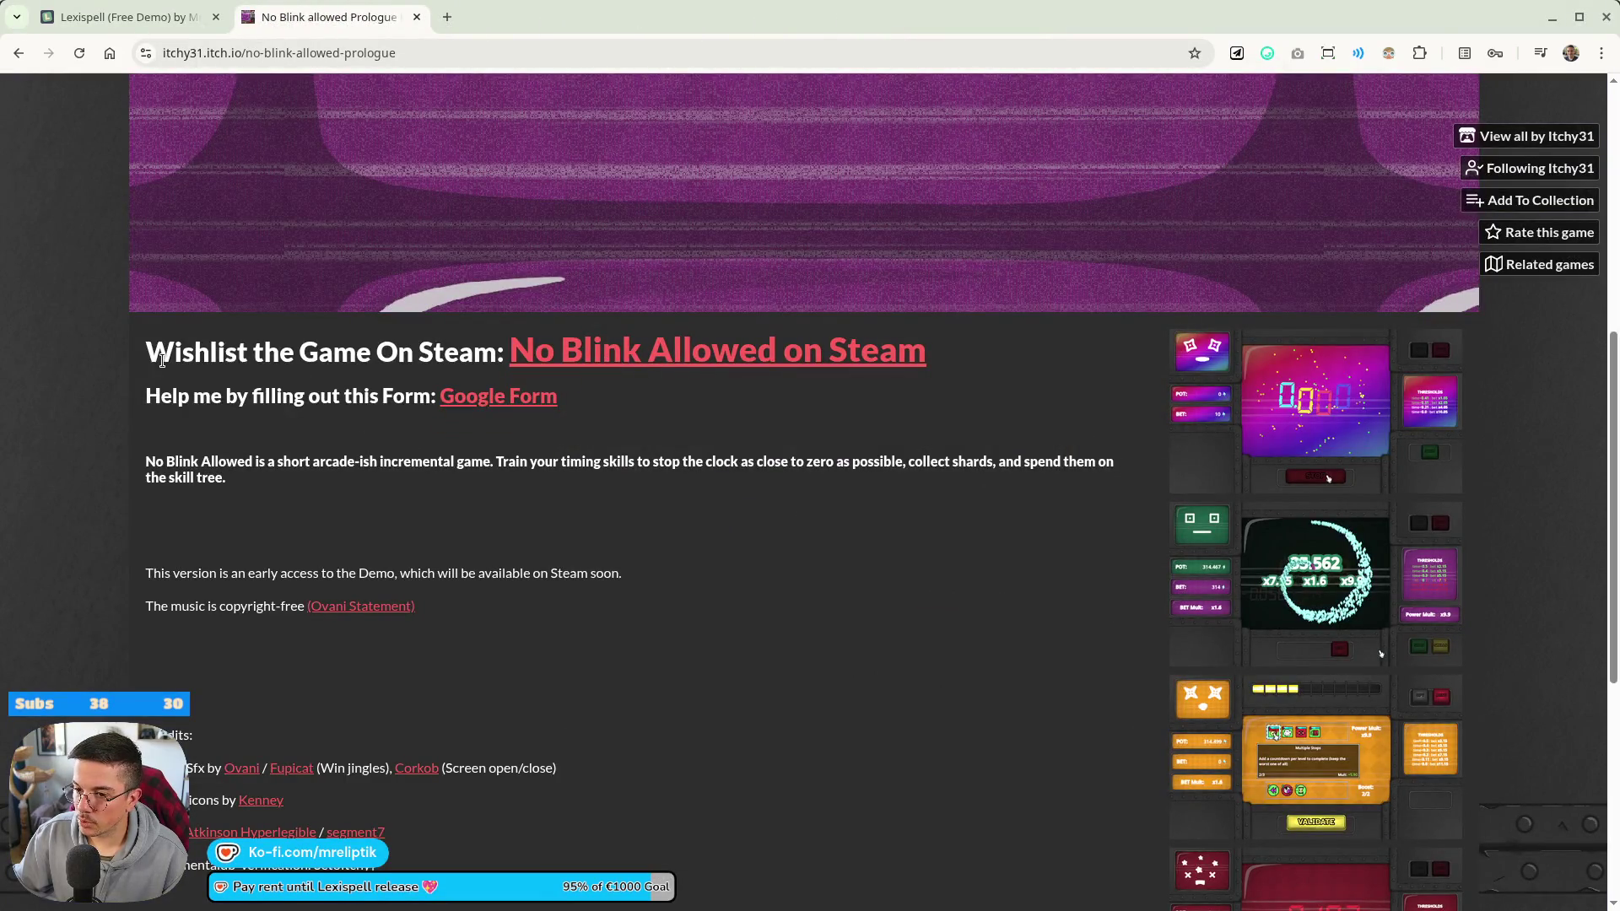
scroll(706, 557, "up", 5)
scroll(707, 567, "down", 5)
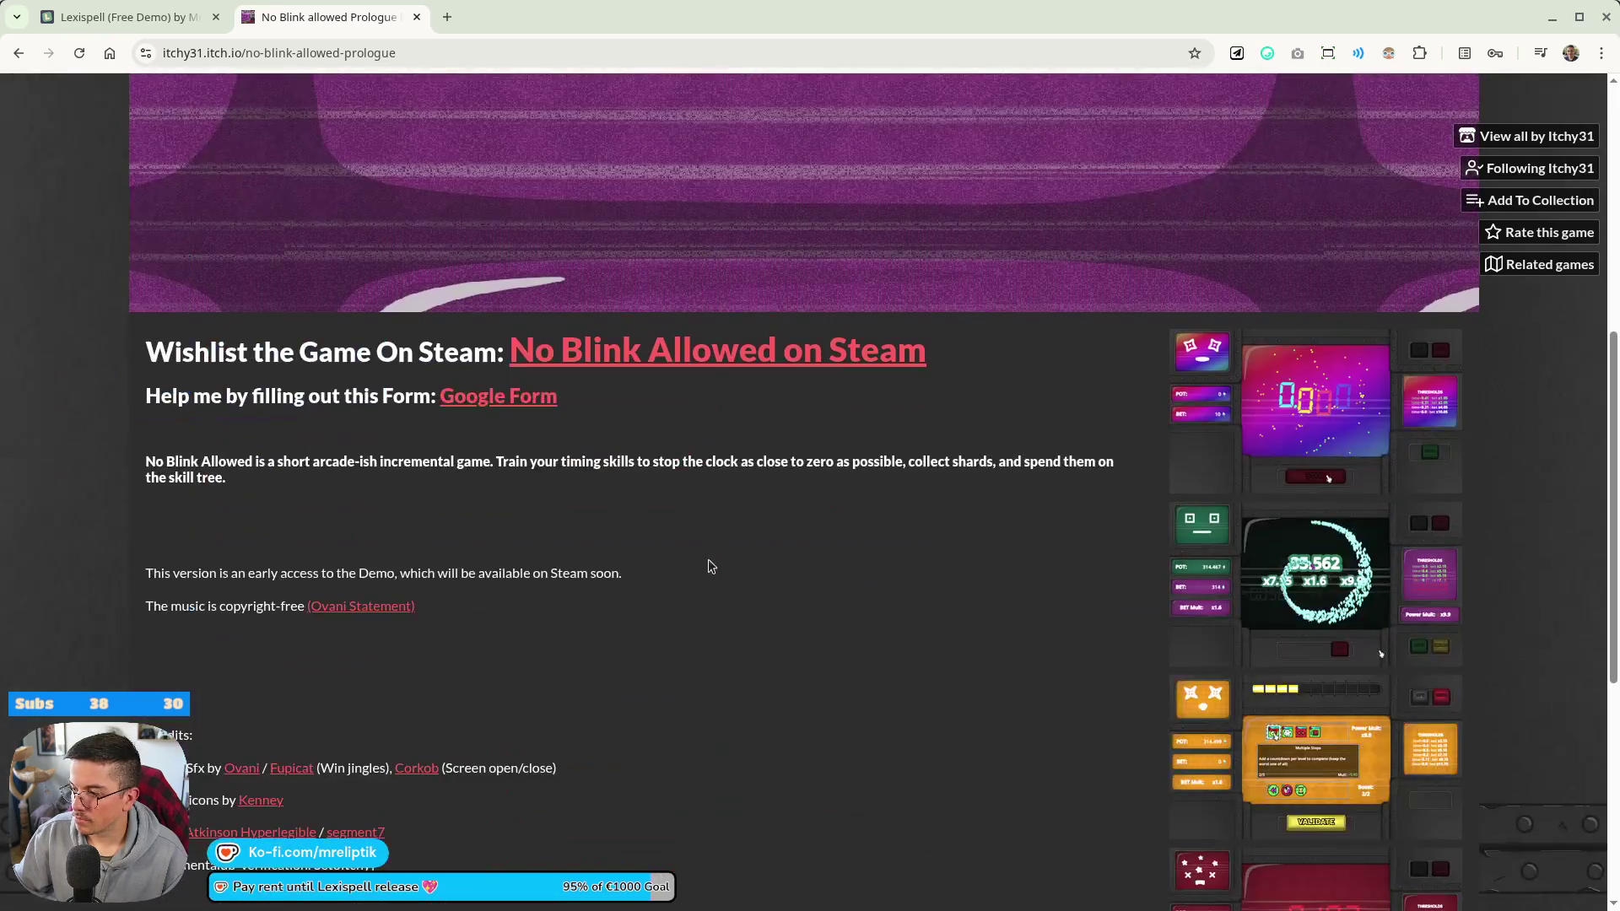
scroll(869, 549, "up", 4)
scroll(844, 538, "down", 6)
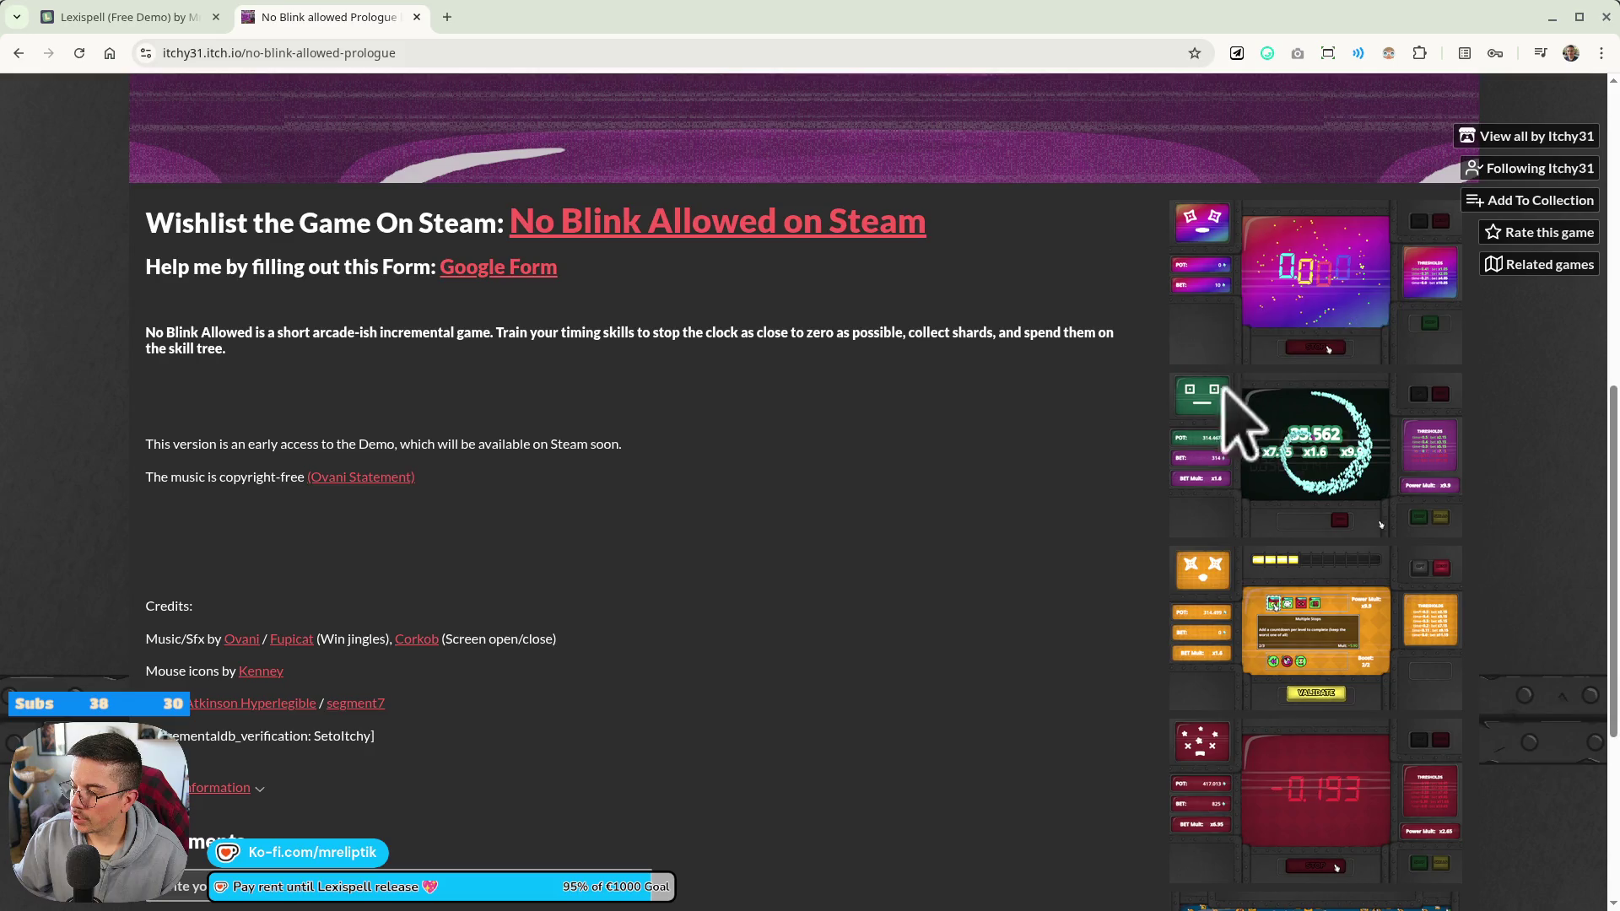
scroll(1317, 585, "up", 7)
scroll(661, 535, "down", 7)
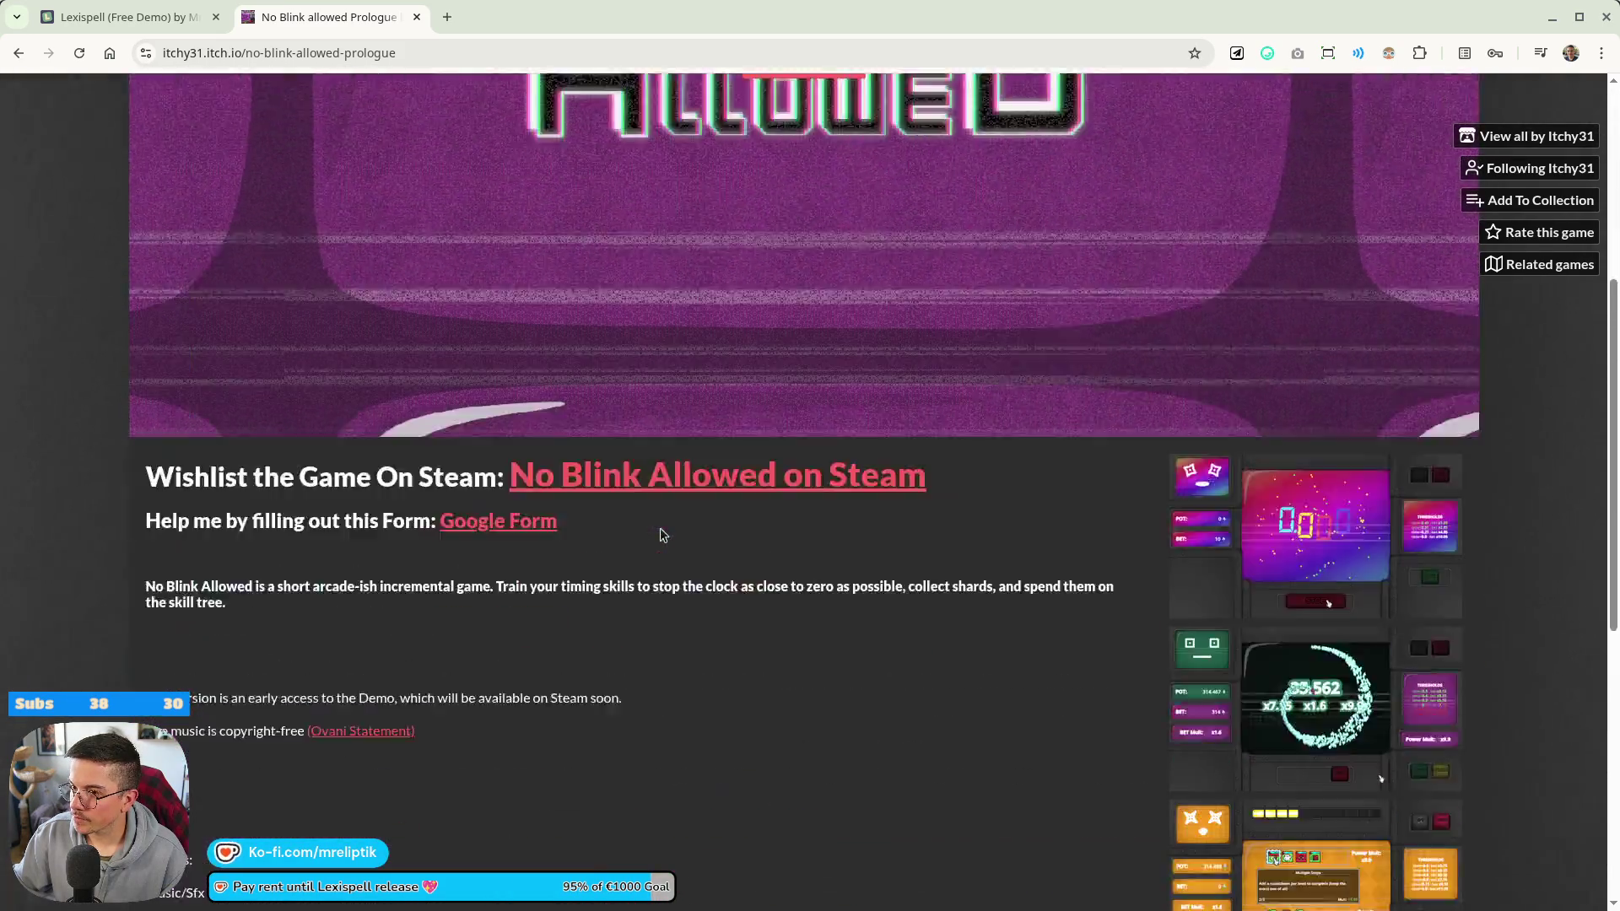
scroll(657, 528, "down", 5)
scroll(669, 568, "up", 12)
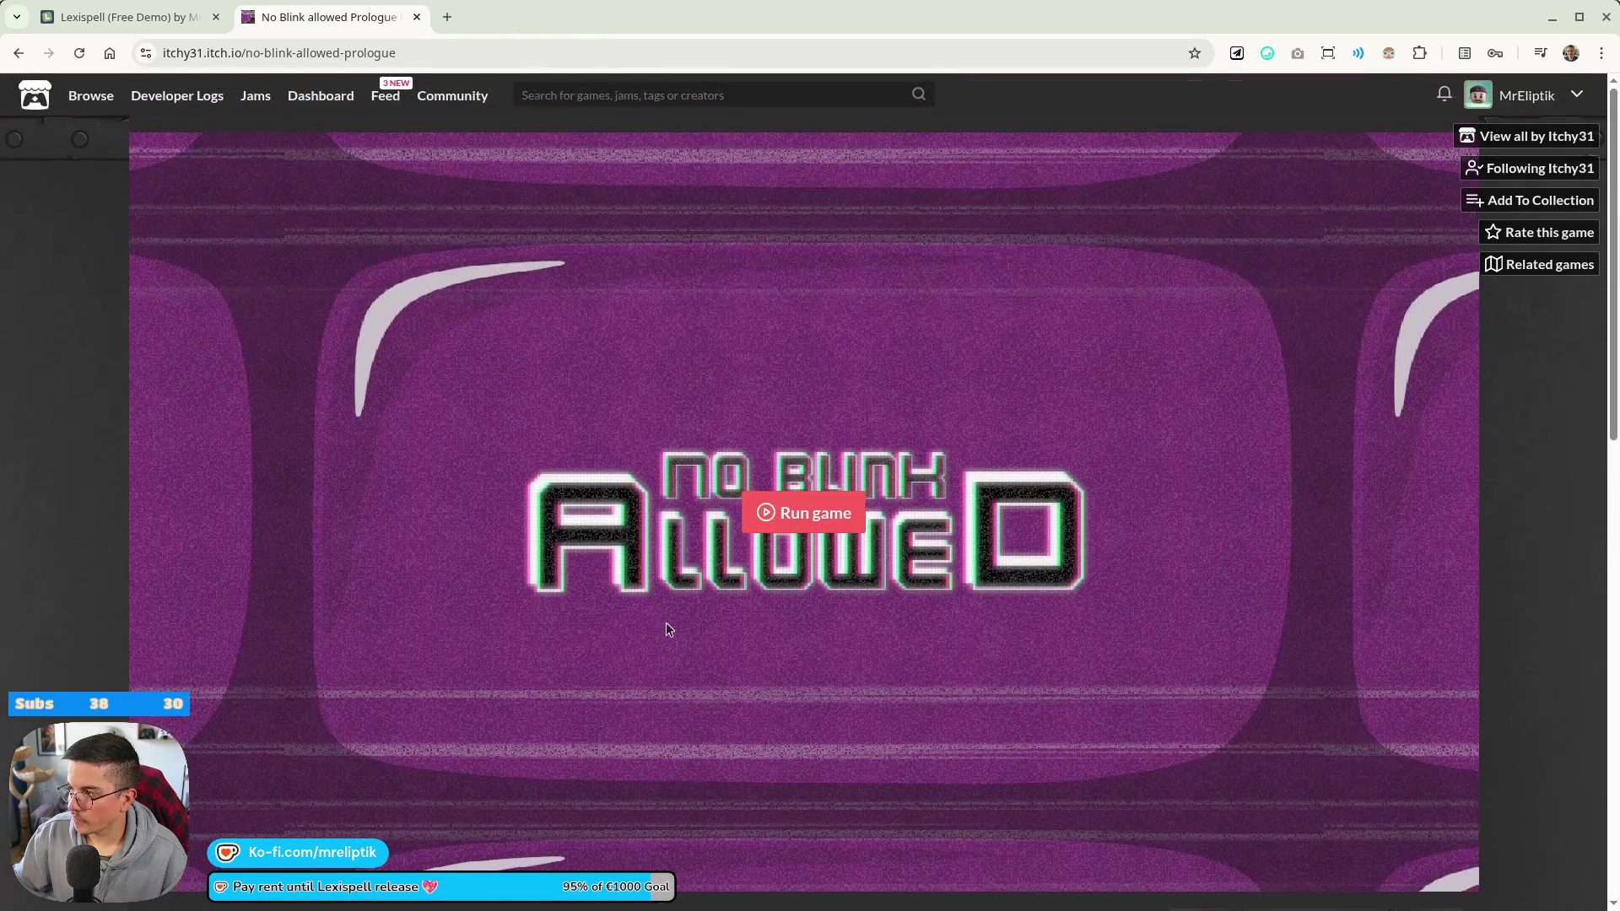
left_click(135, 17)
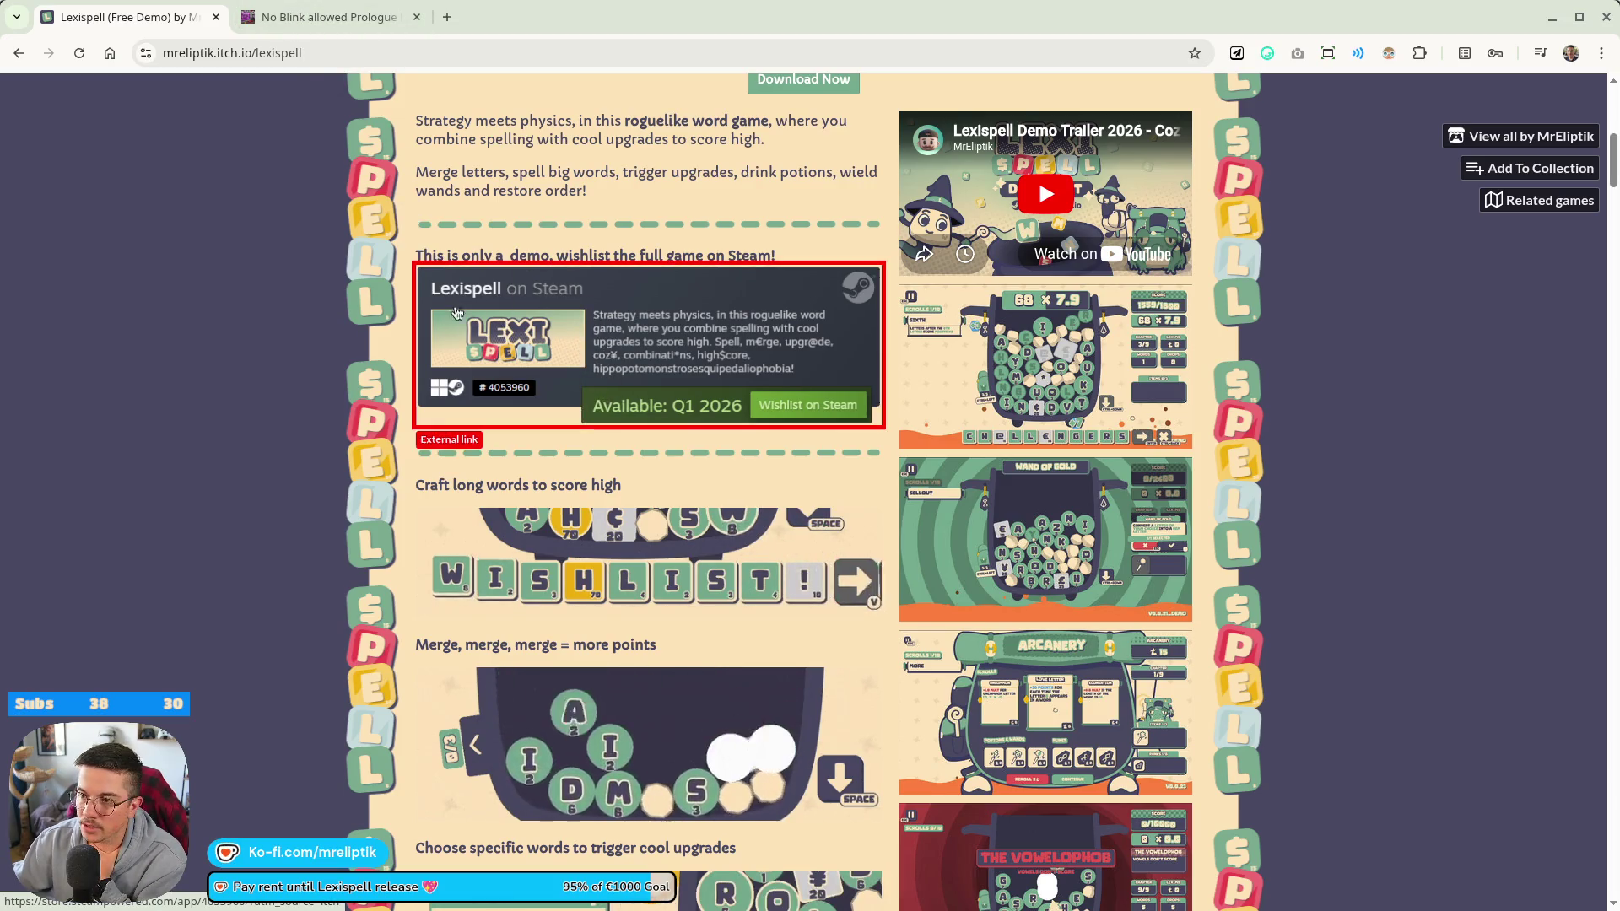
- Scroll through the Lexispell itch.io page
scroll(560, 392, "up", 5)
scroll(561, 392, "down", 5)
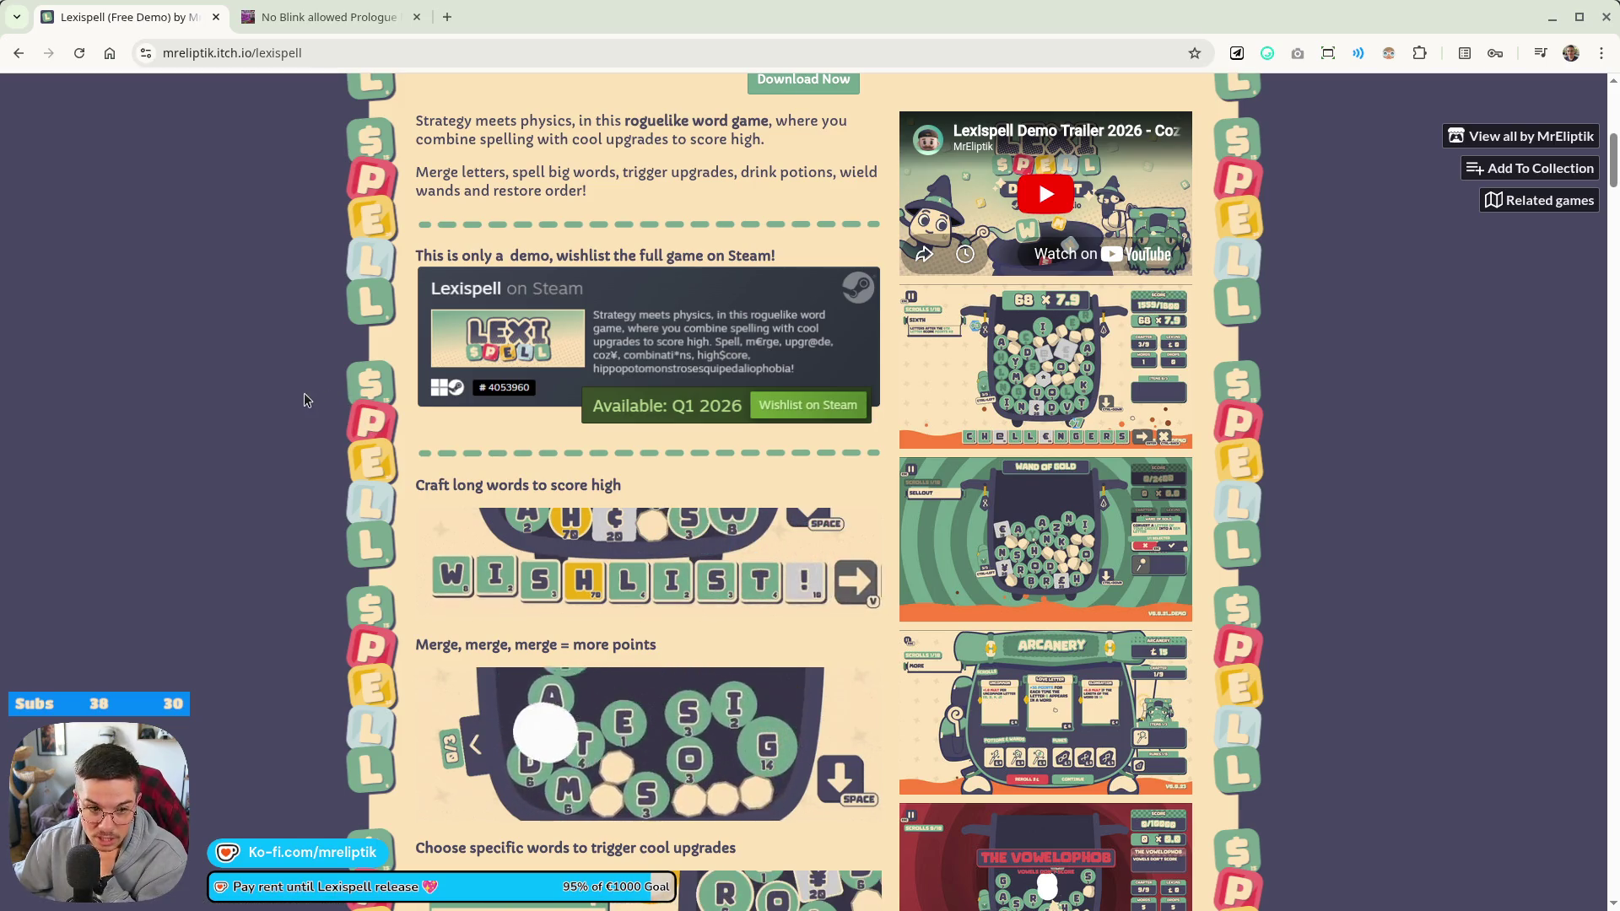
scroll(270, 392, "down", 5)
scroll(270, 391, "down", 7)
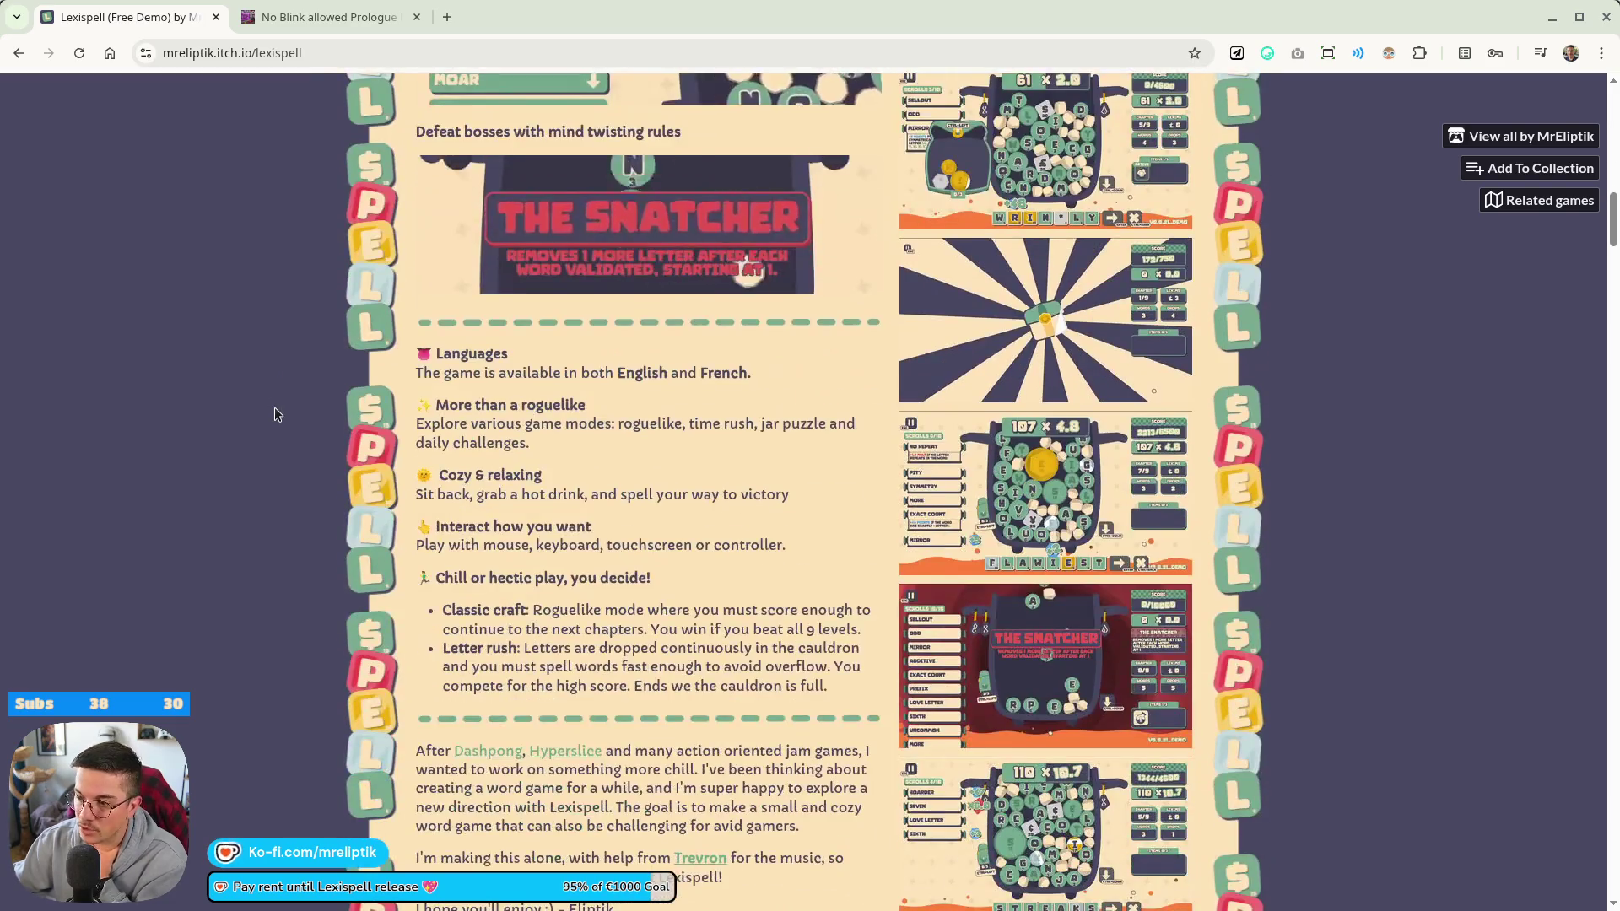
scroll(295, 418, "up", 14)
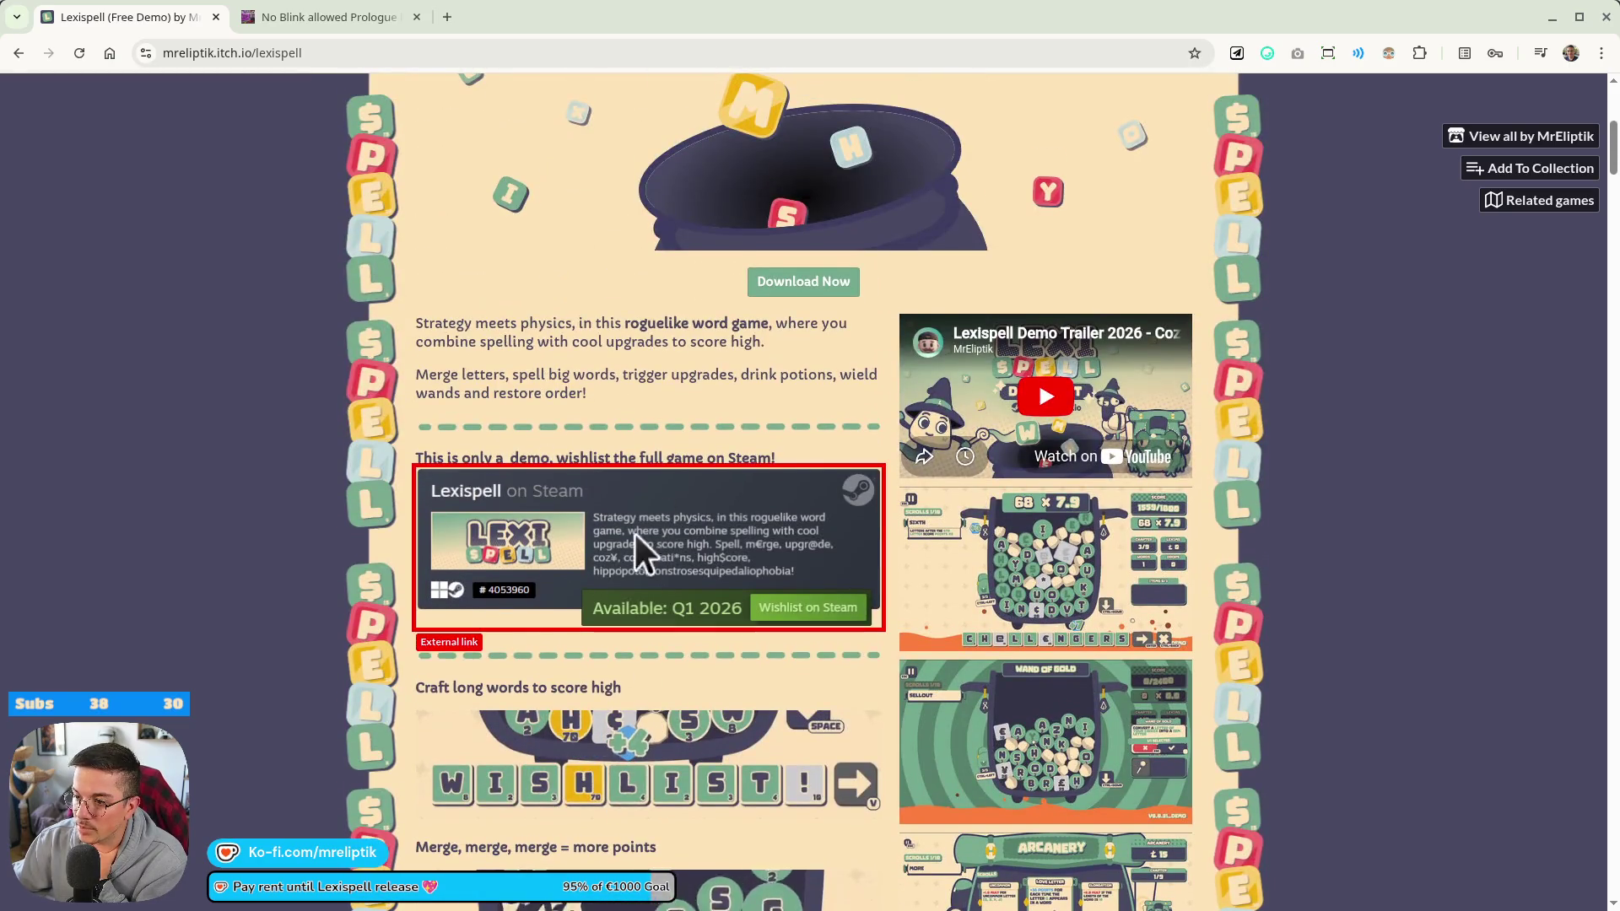
- Close the No Blink allowed Prologue tab and return to the Godot editor
left_click(326, 17)
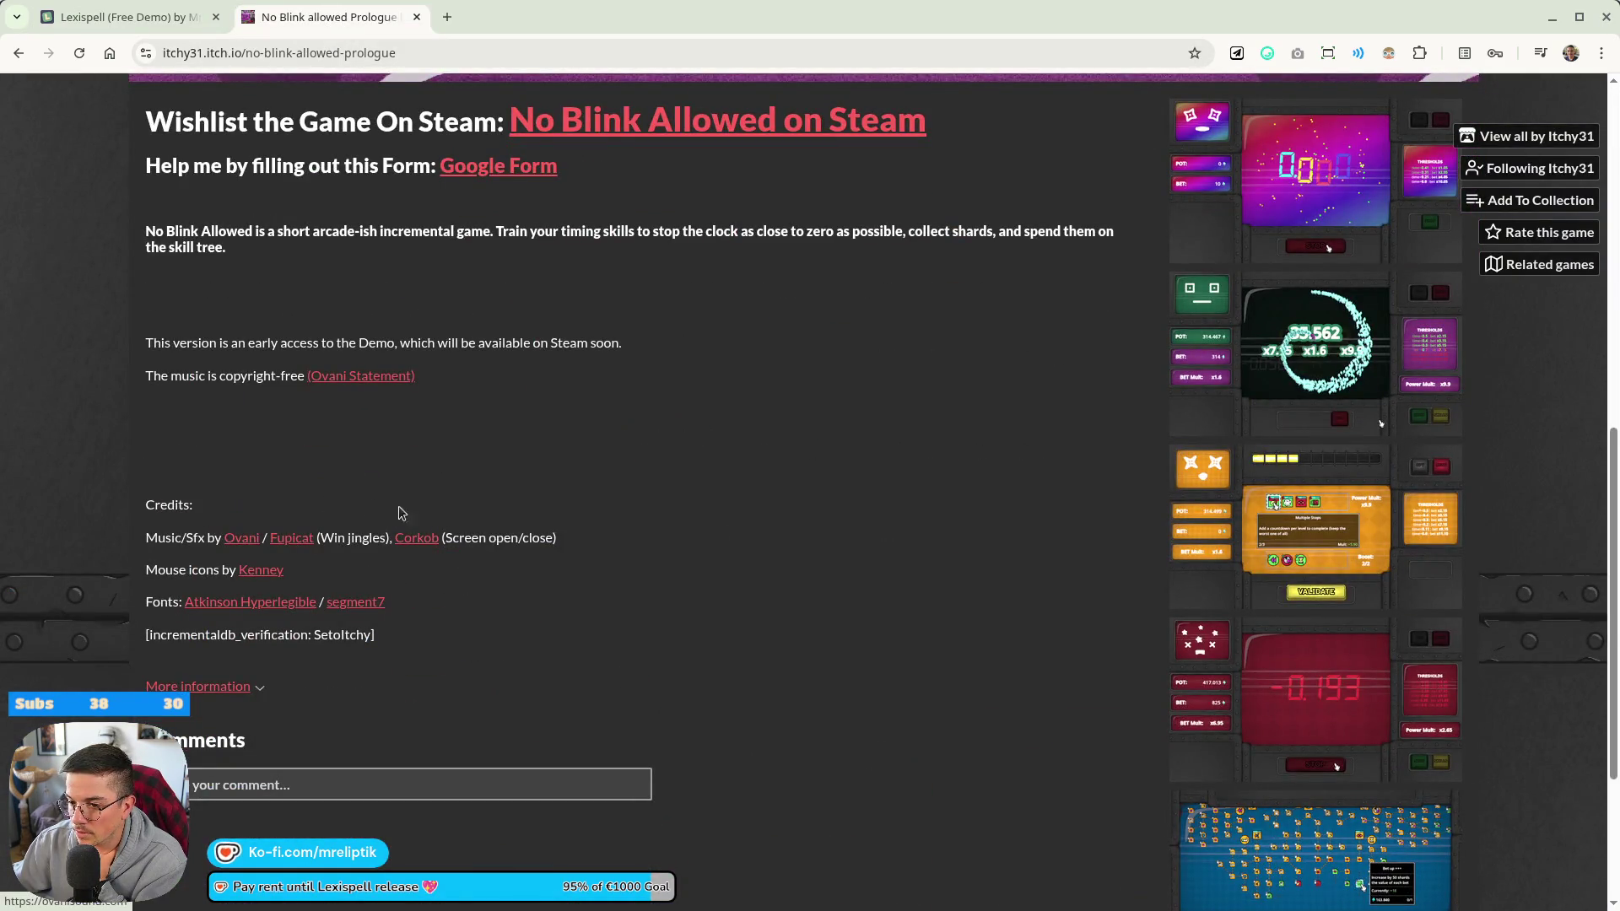
scroll(786, 504, "up", 8)
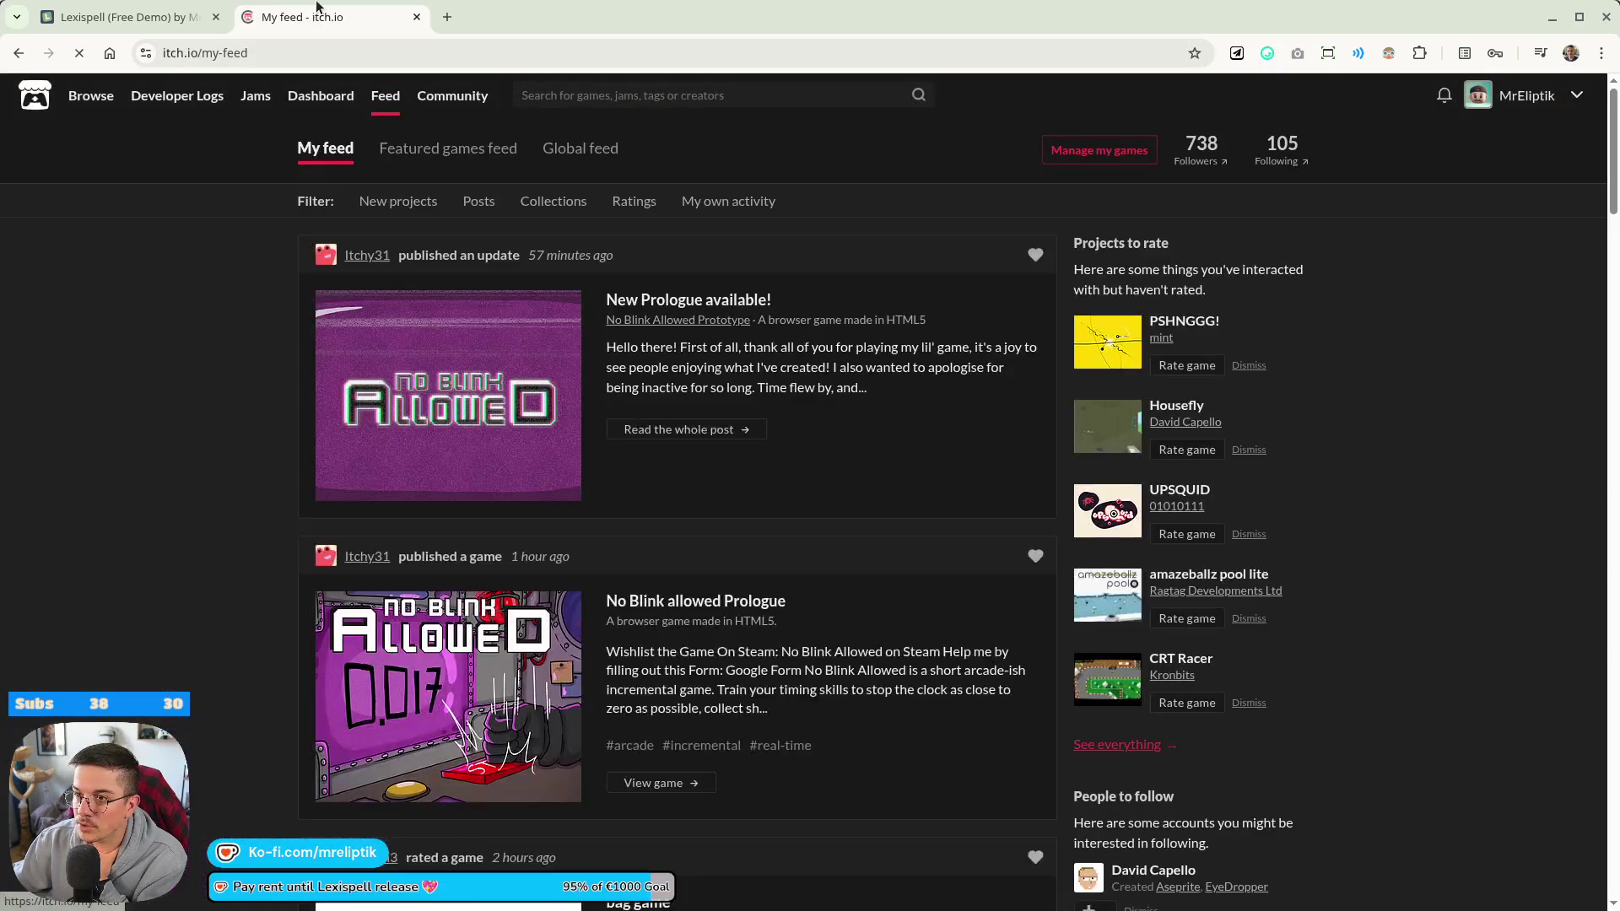
left_click(20, 53)
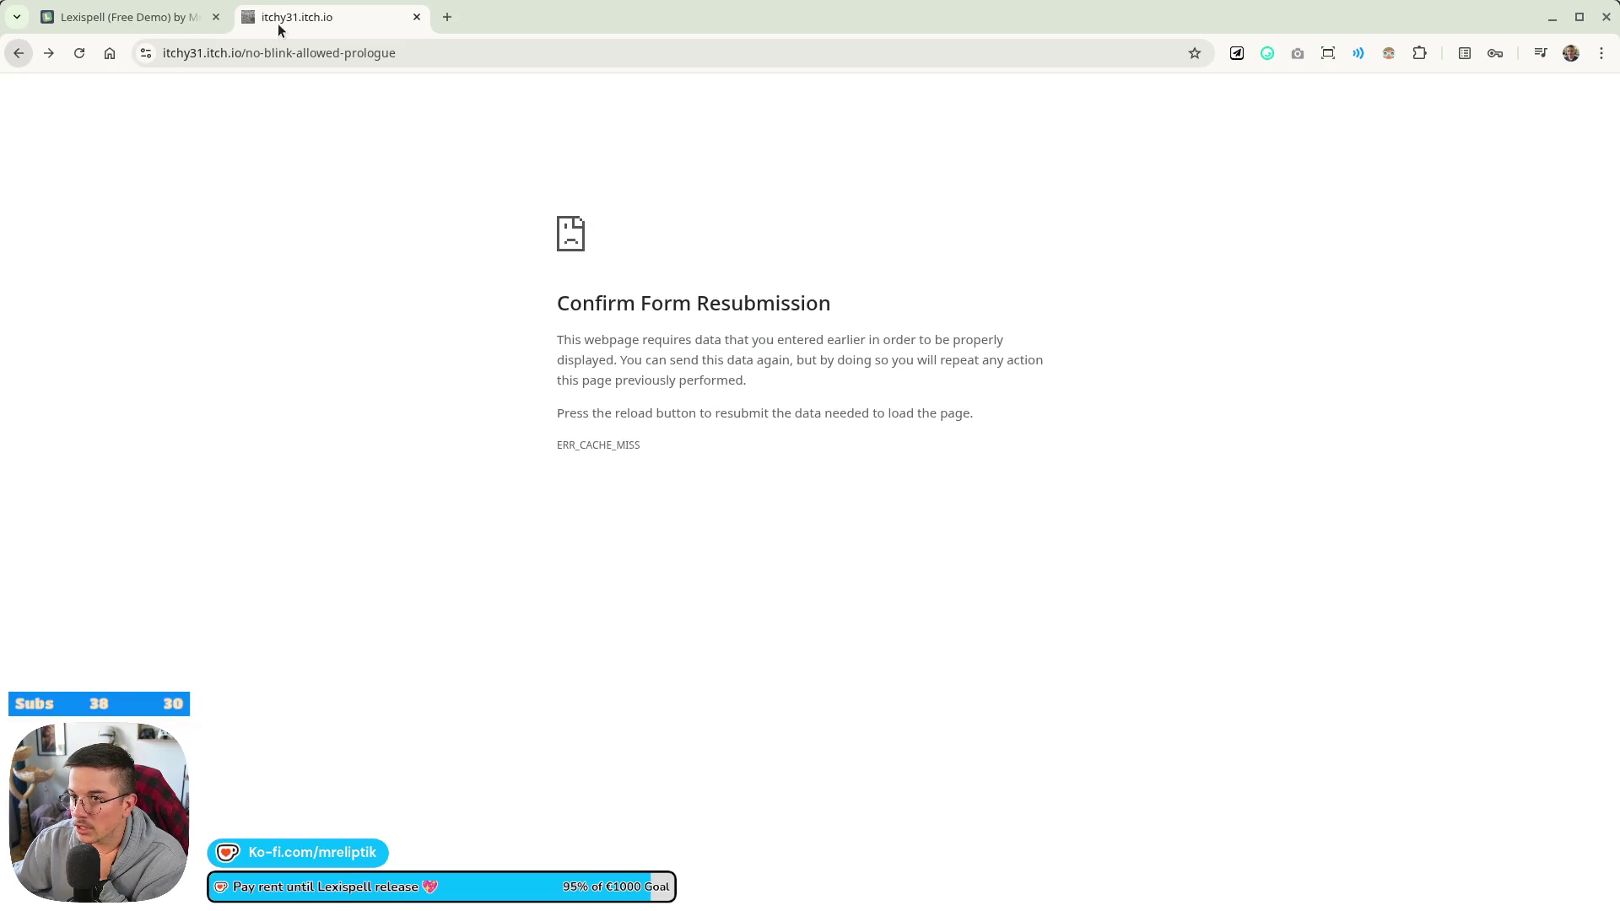
middle_click(278, 22)
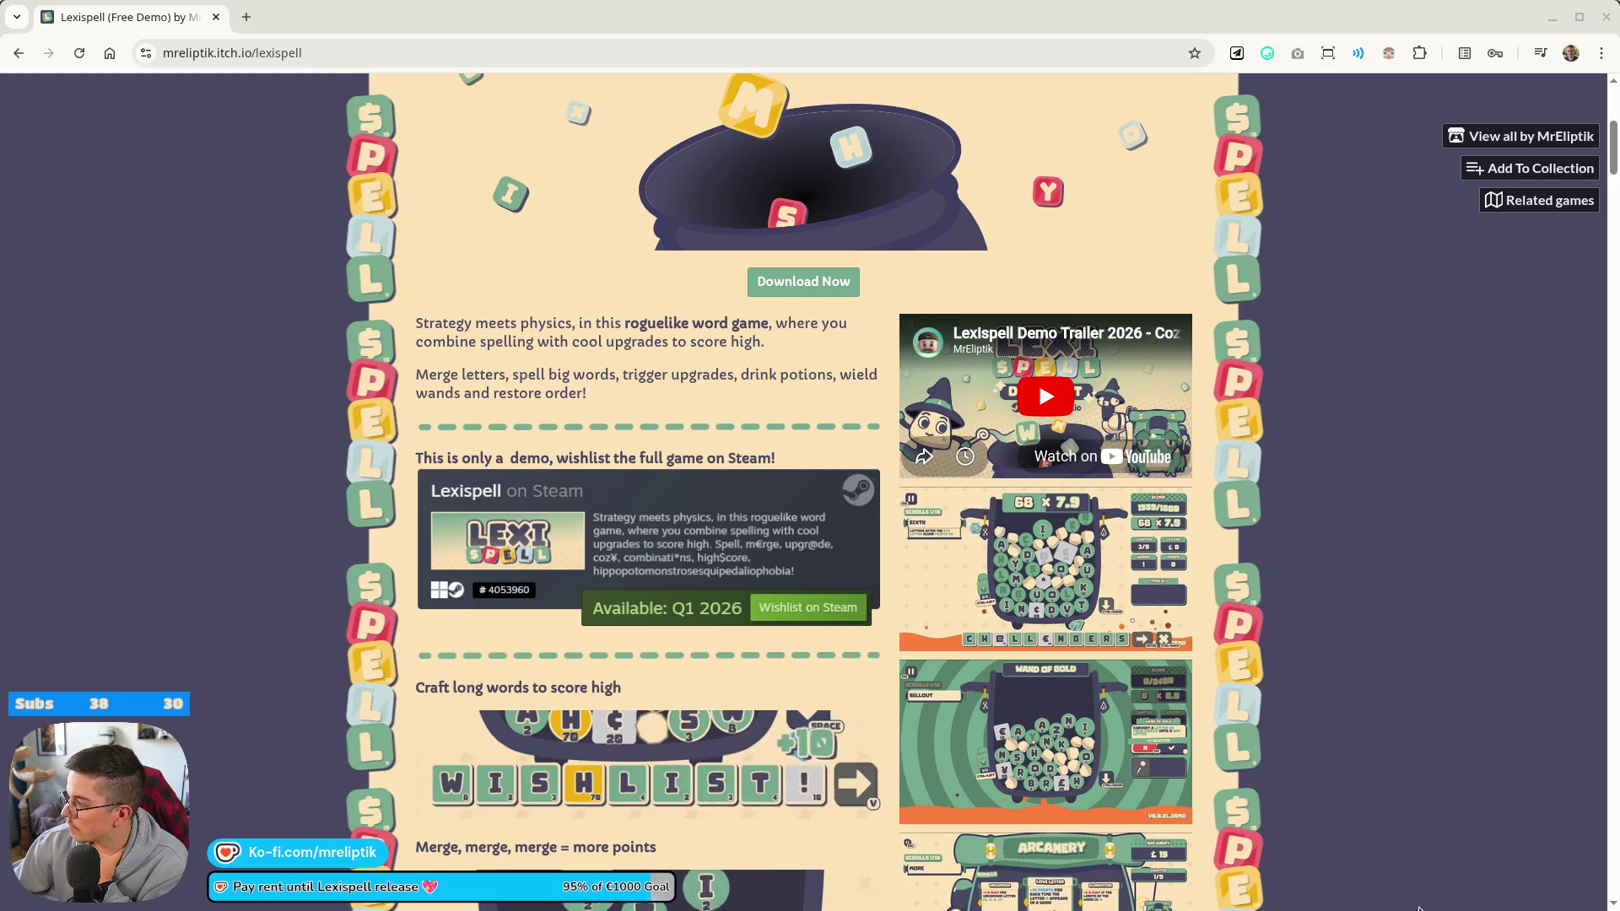
mouse_move(771, 889)
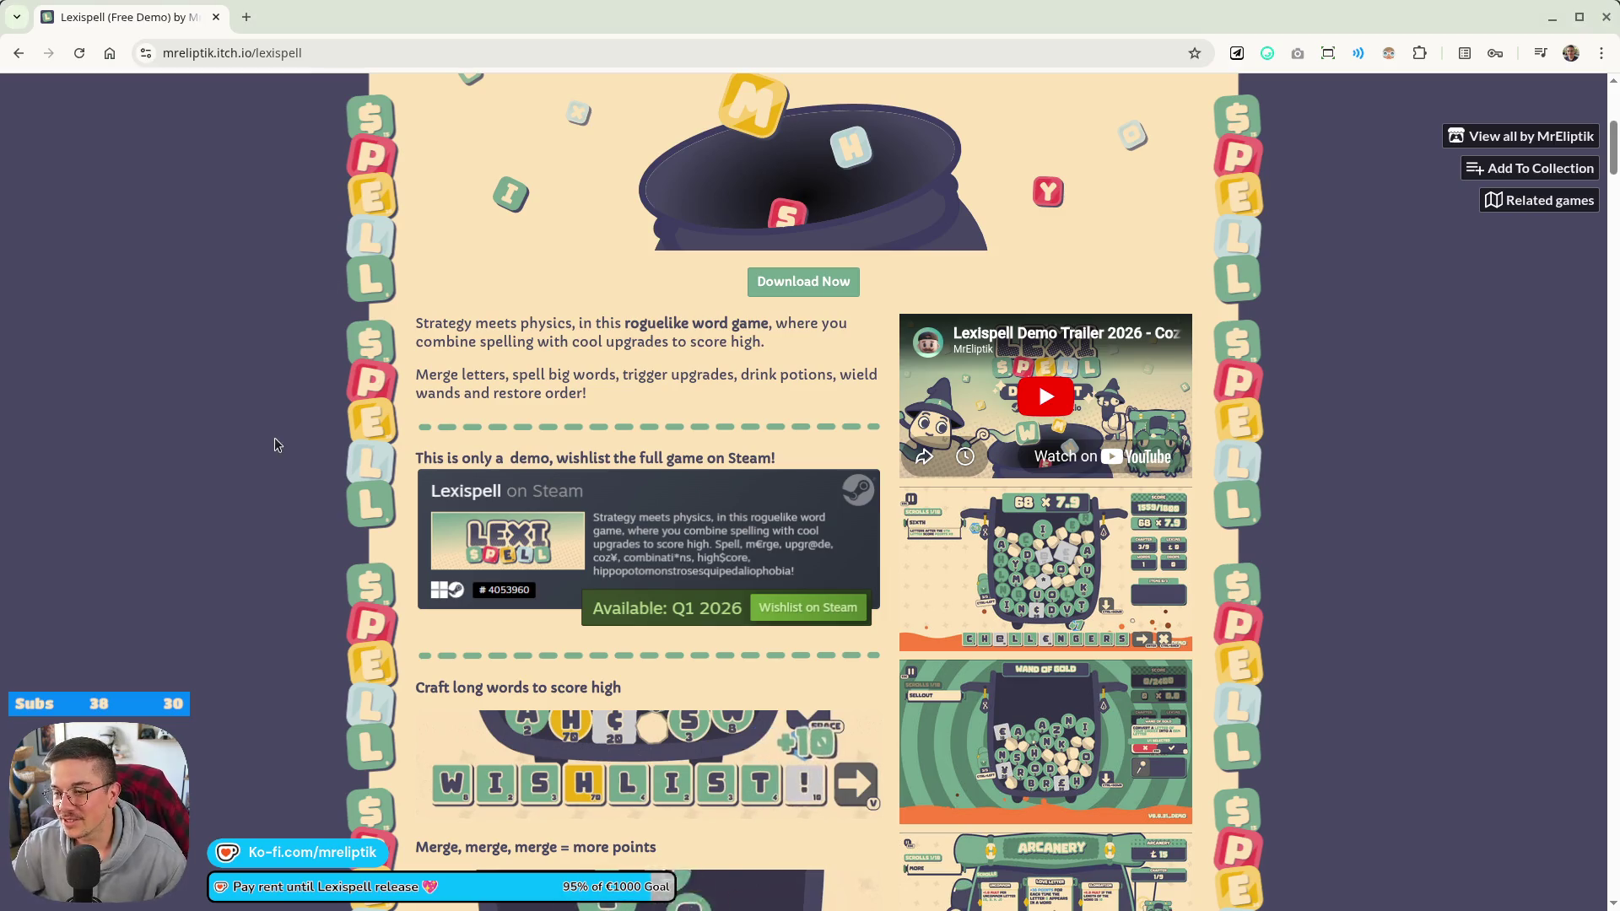
key("alt+Tab")
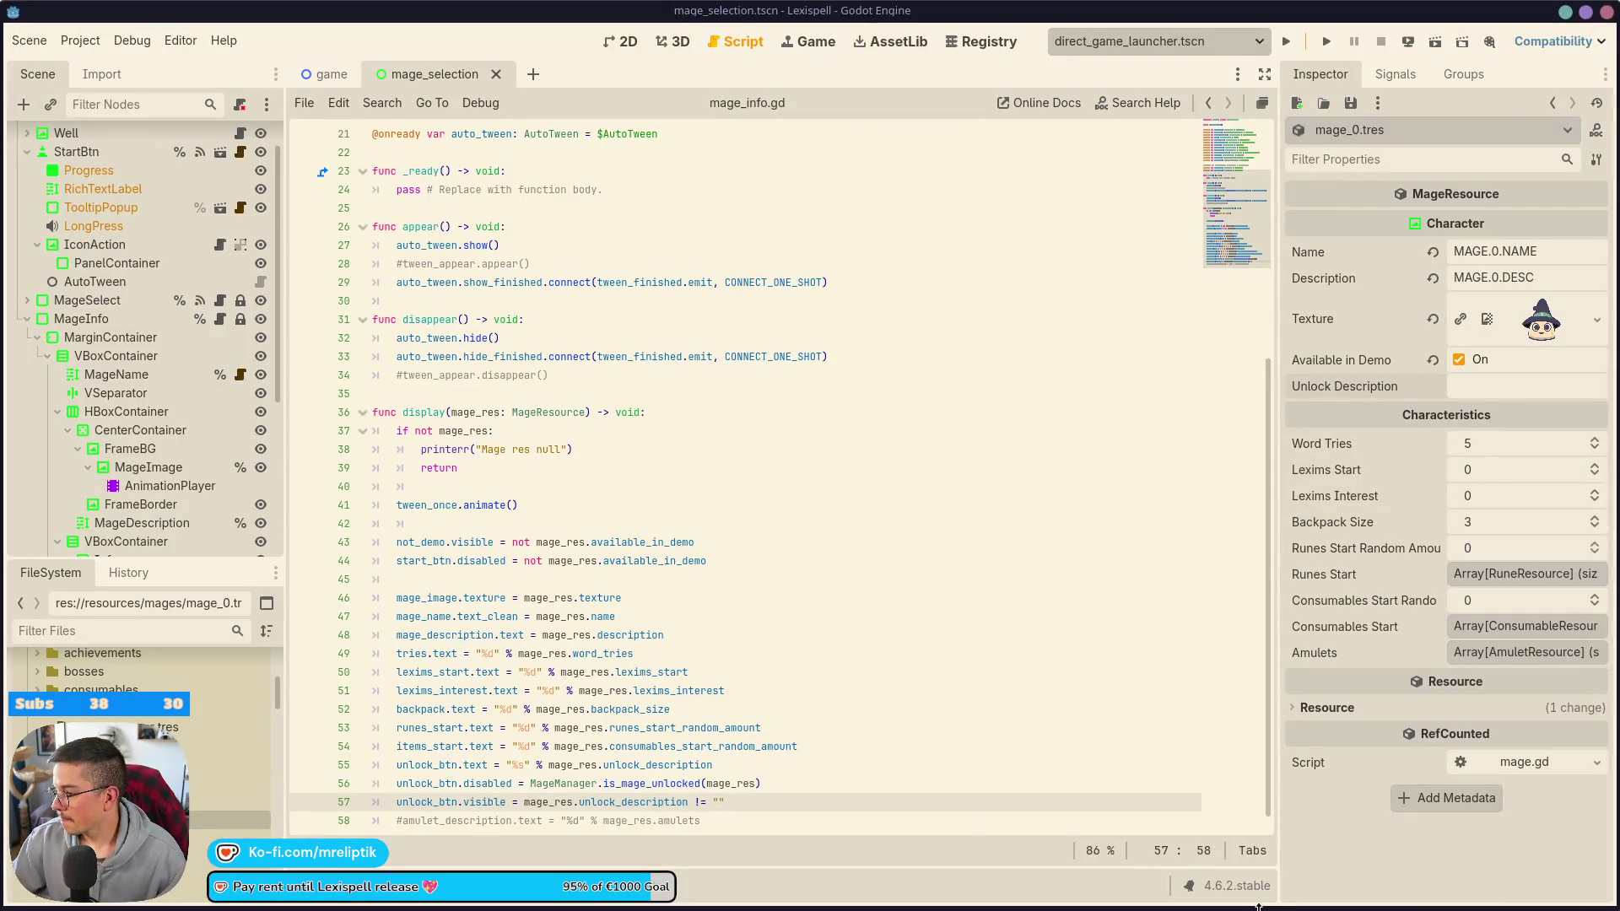
- From mage_info.gd line 44, run Lexispell through Next, Start and New to mage selection
mouse_move(915, 908)
left_click(1015, 554)
scroll(590, 644, "down", 1)
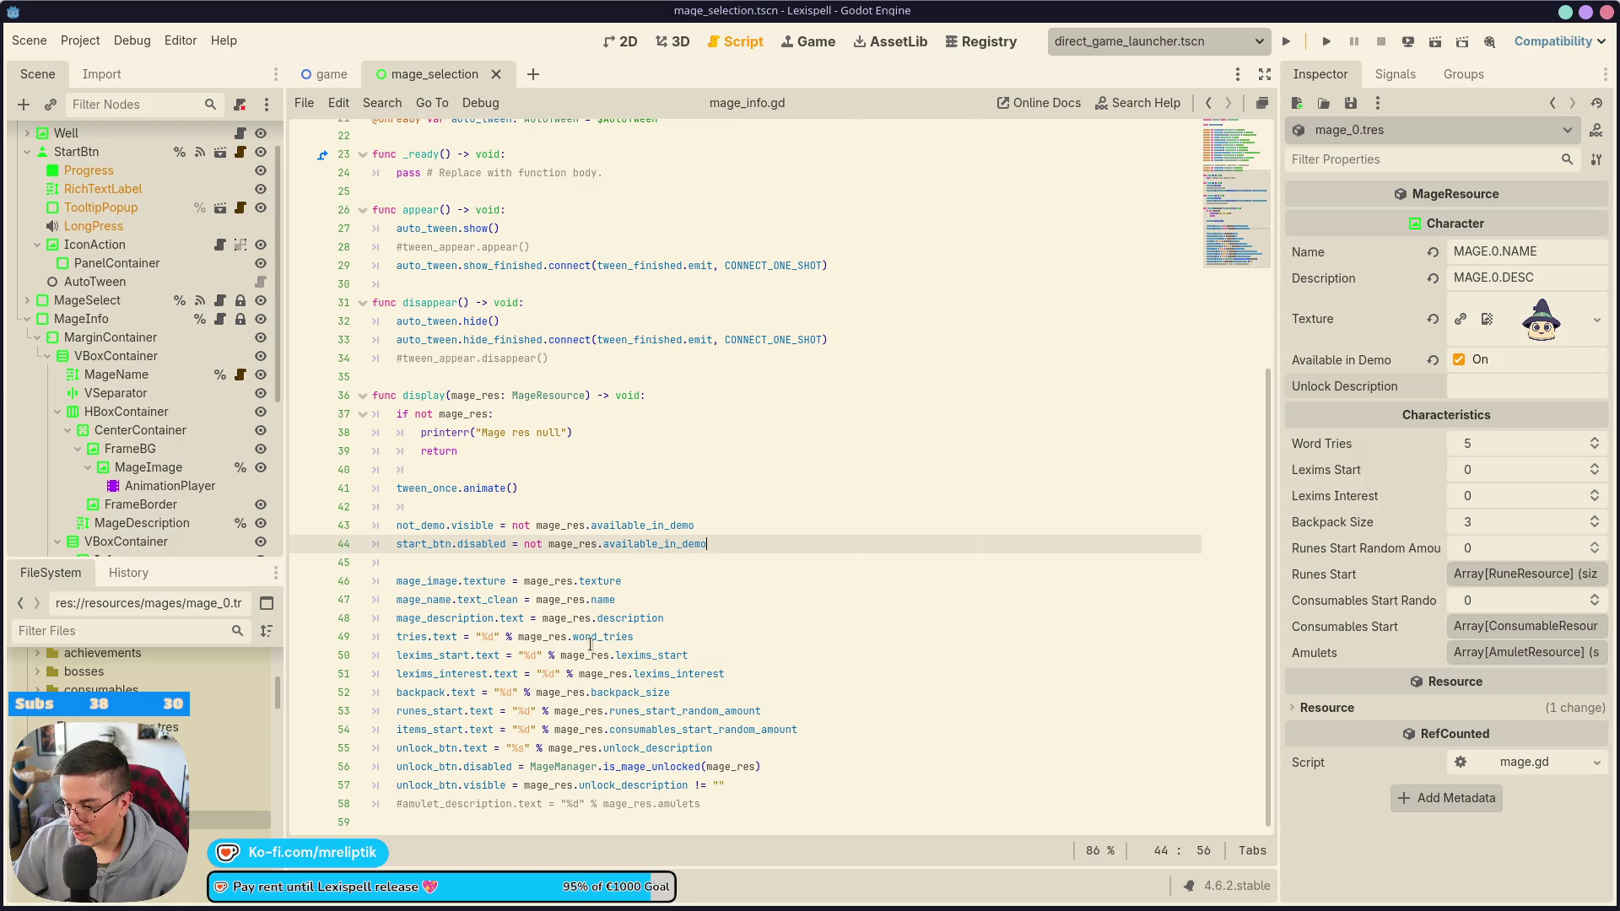
left_click(1327, 42)
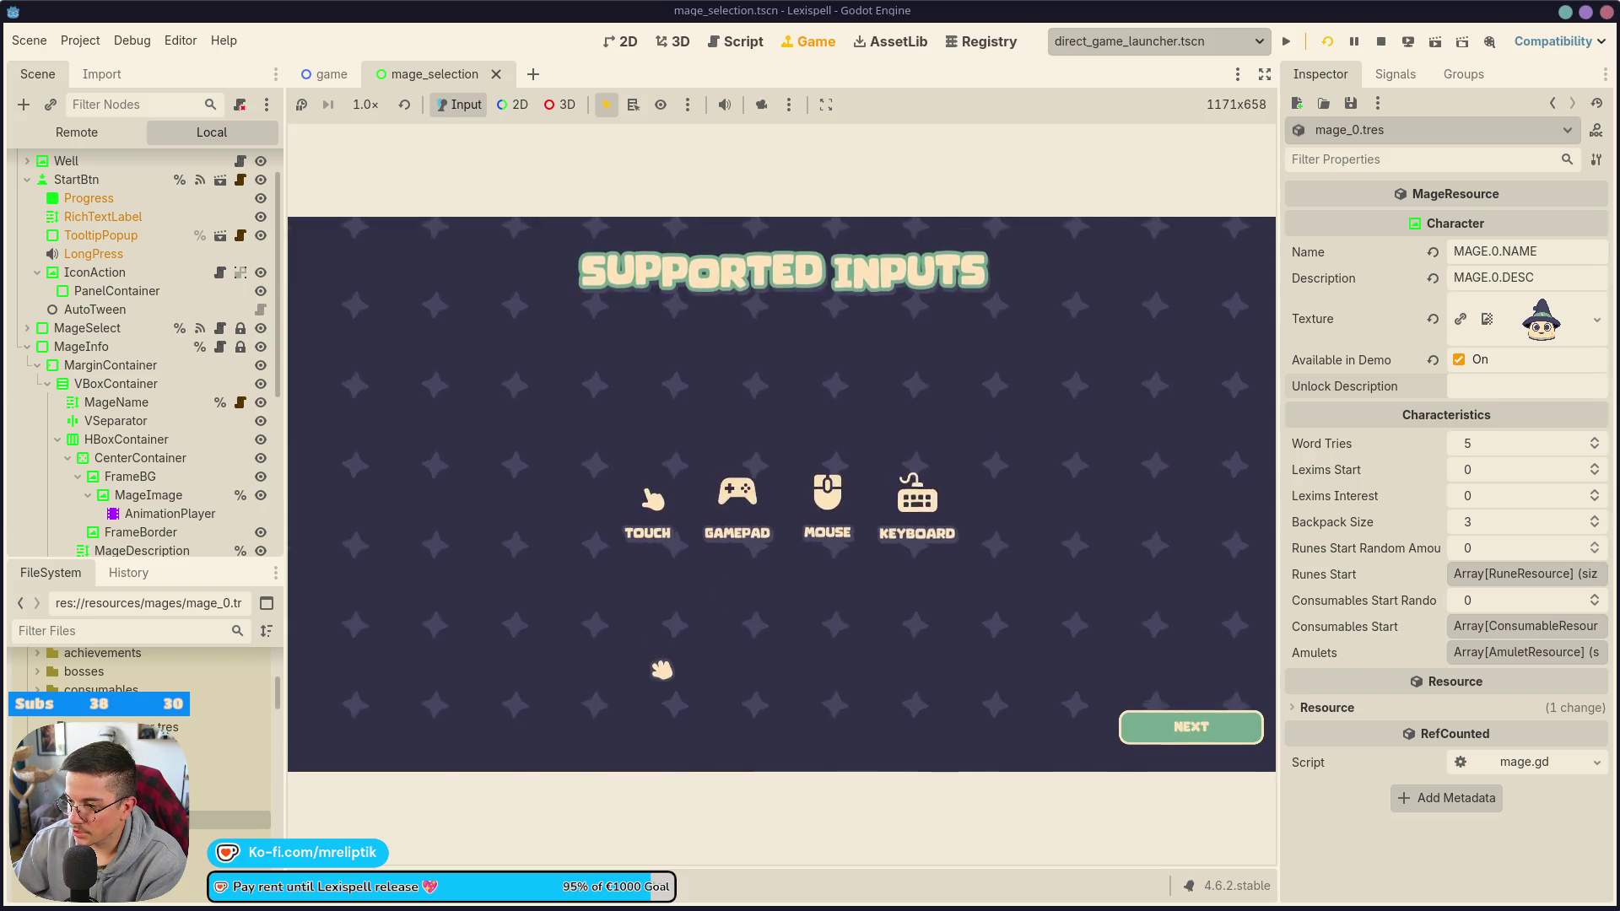
left_click(1188, 731)
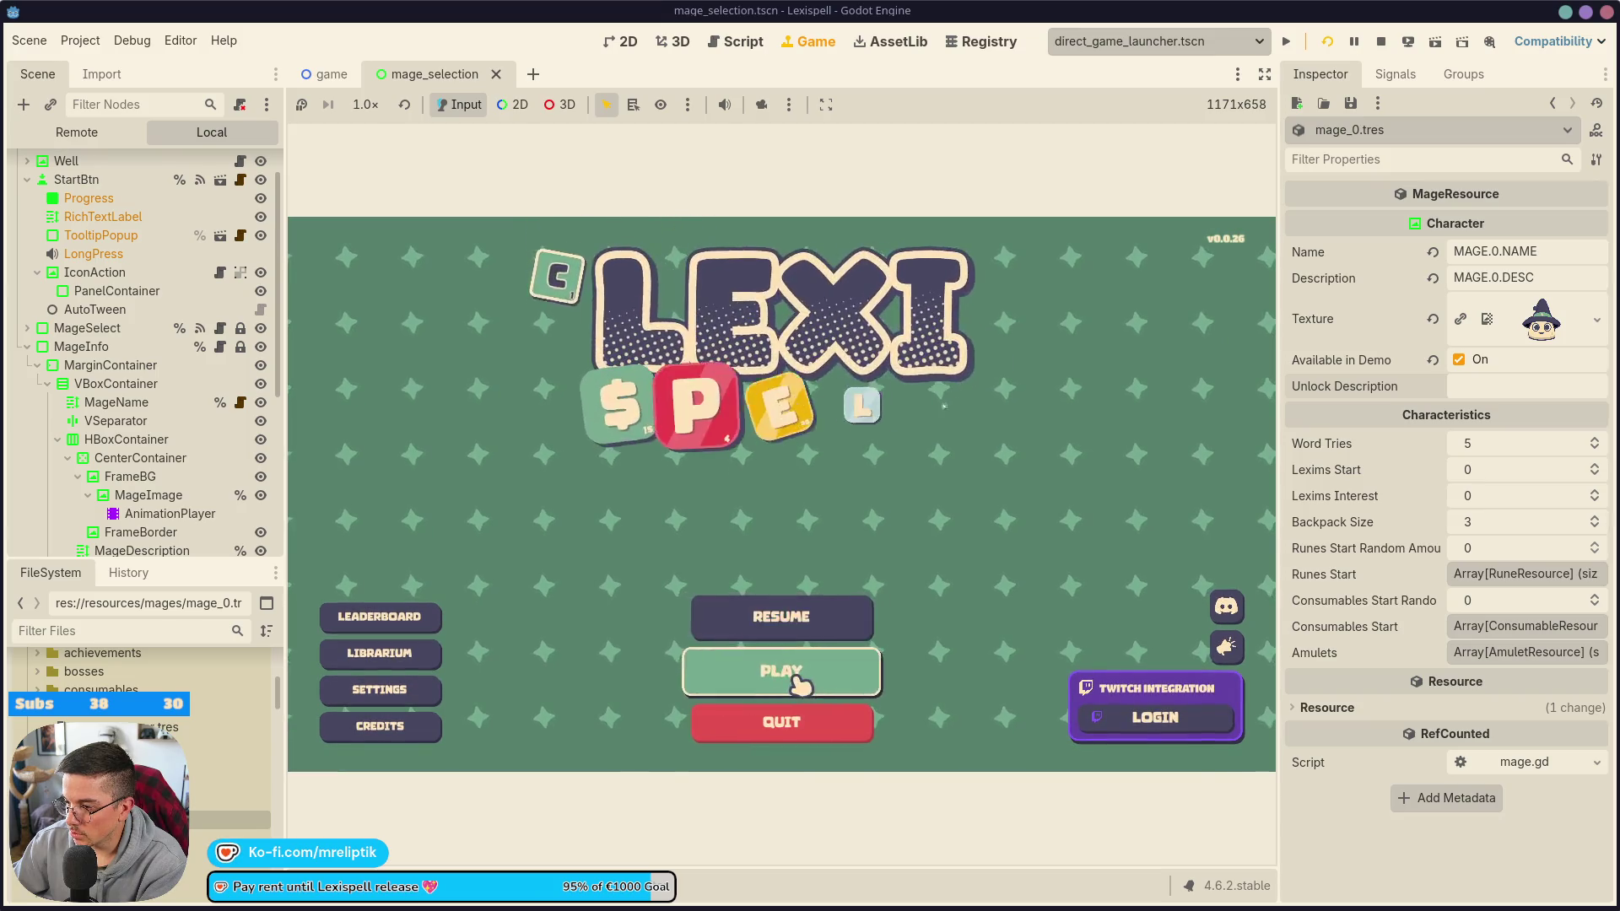
left_click(799, 680)
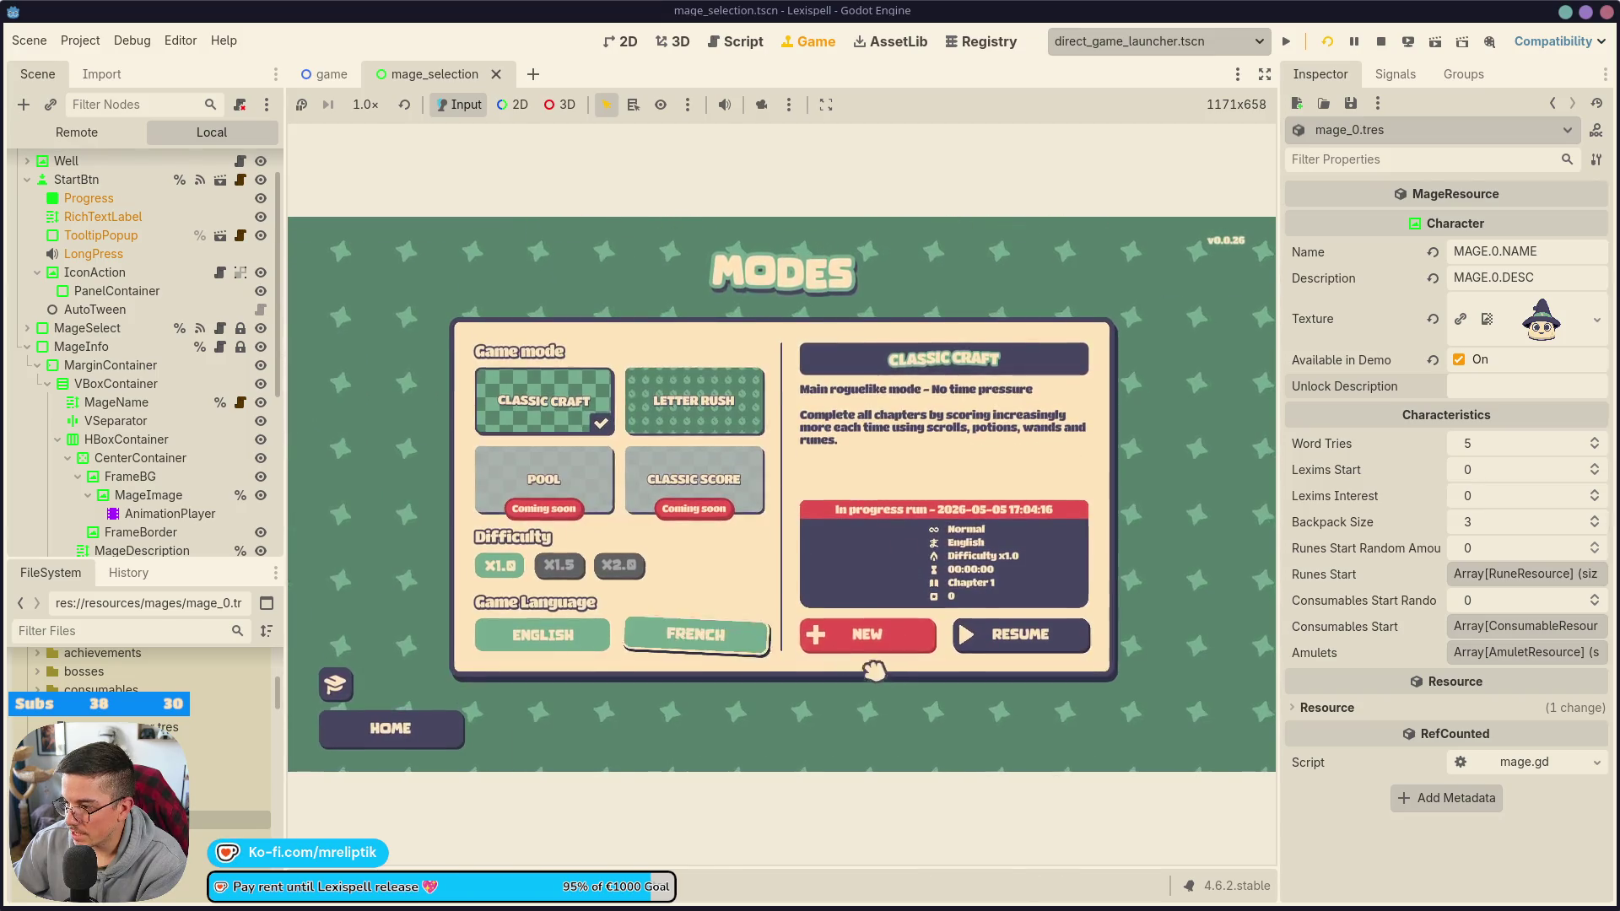
left_click(854, 664)
- Check the unlock button on Mages 1, 3, 2 and 0, then reopen MageInfo's script
left_click(582, 443)
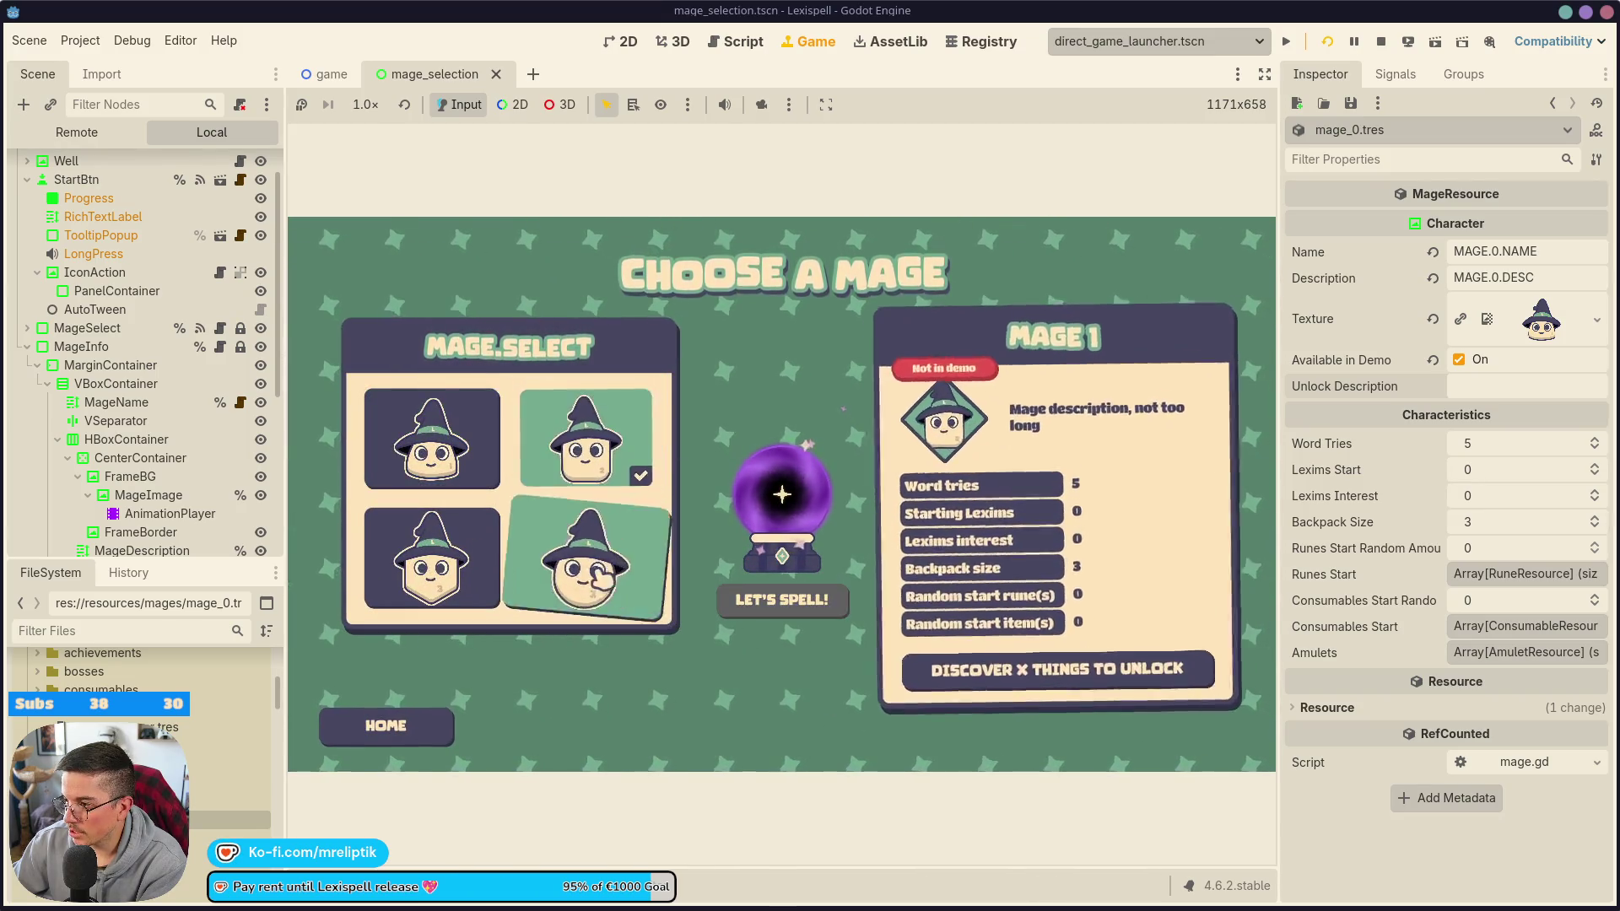
left_click(587, 556)
left_click(433, 557)
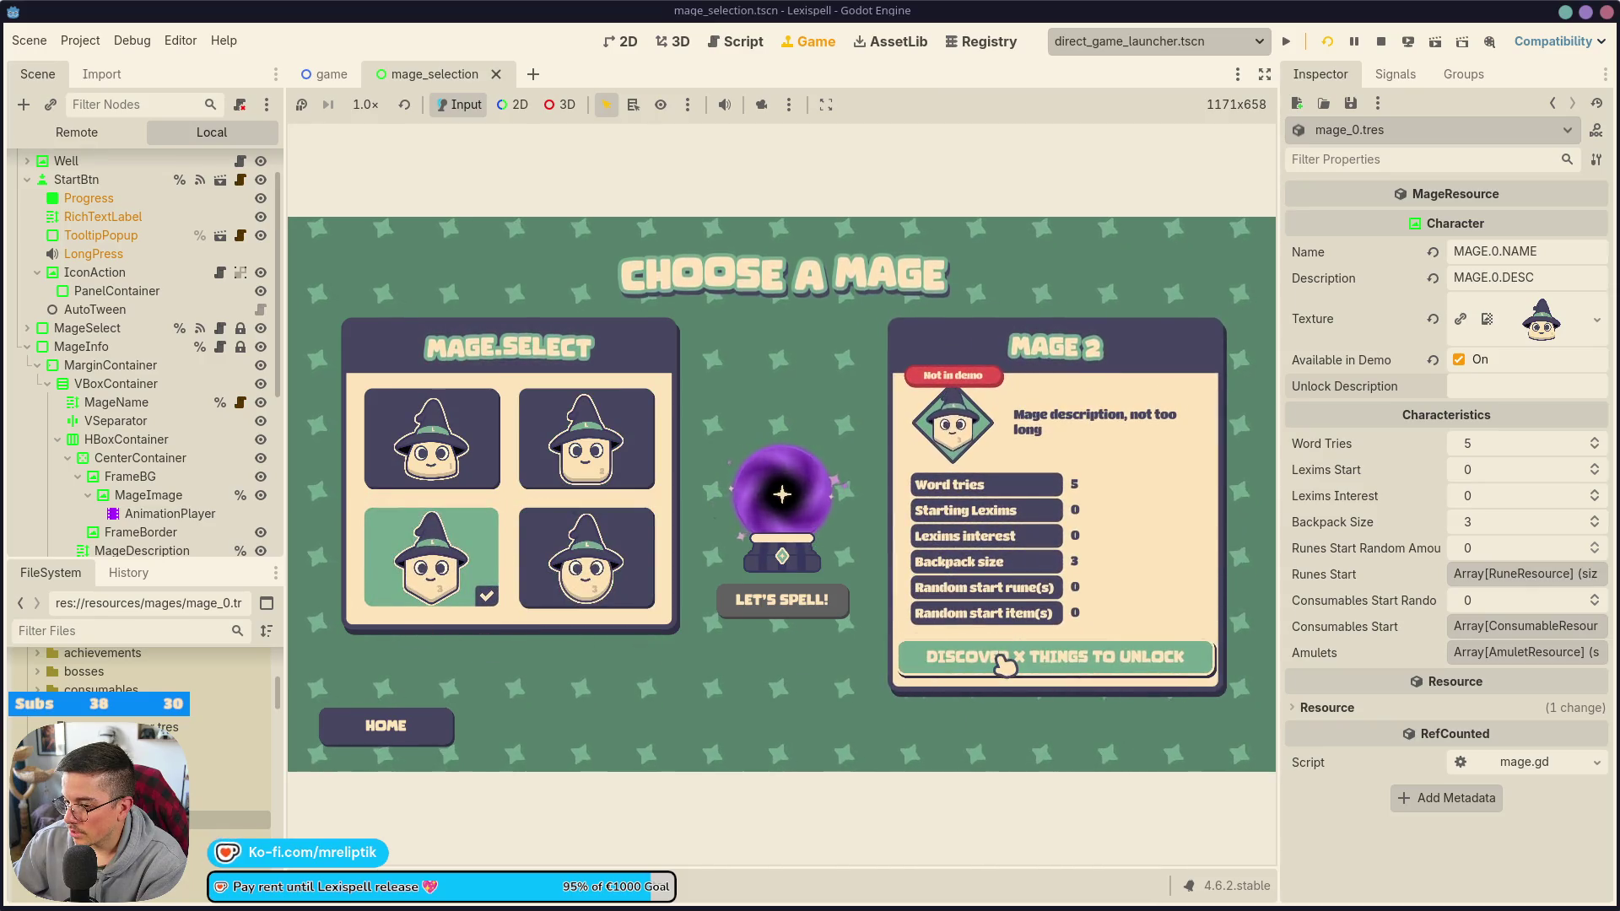
left_click(432, 439)
key("Right")
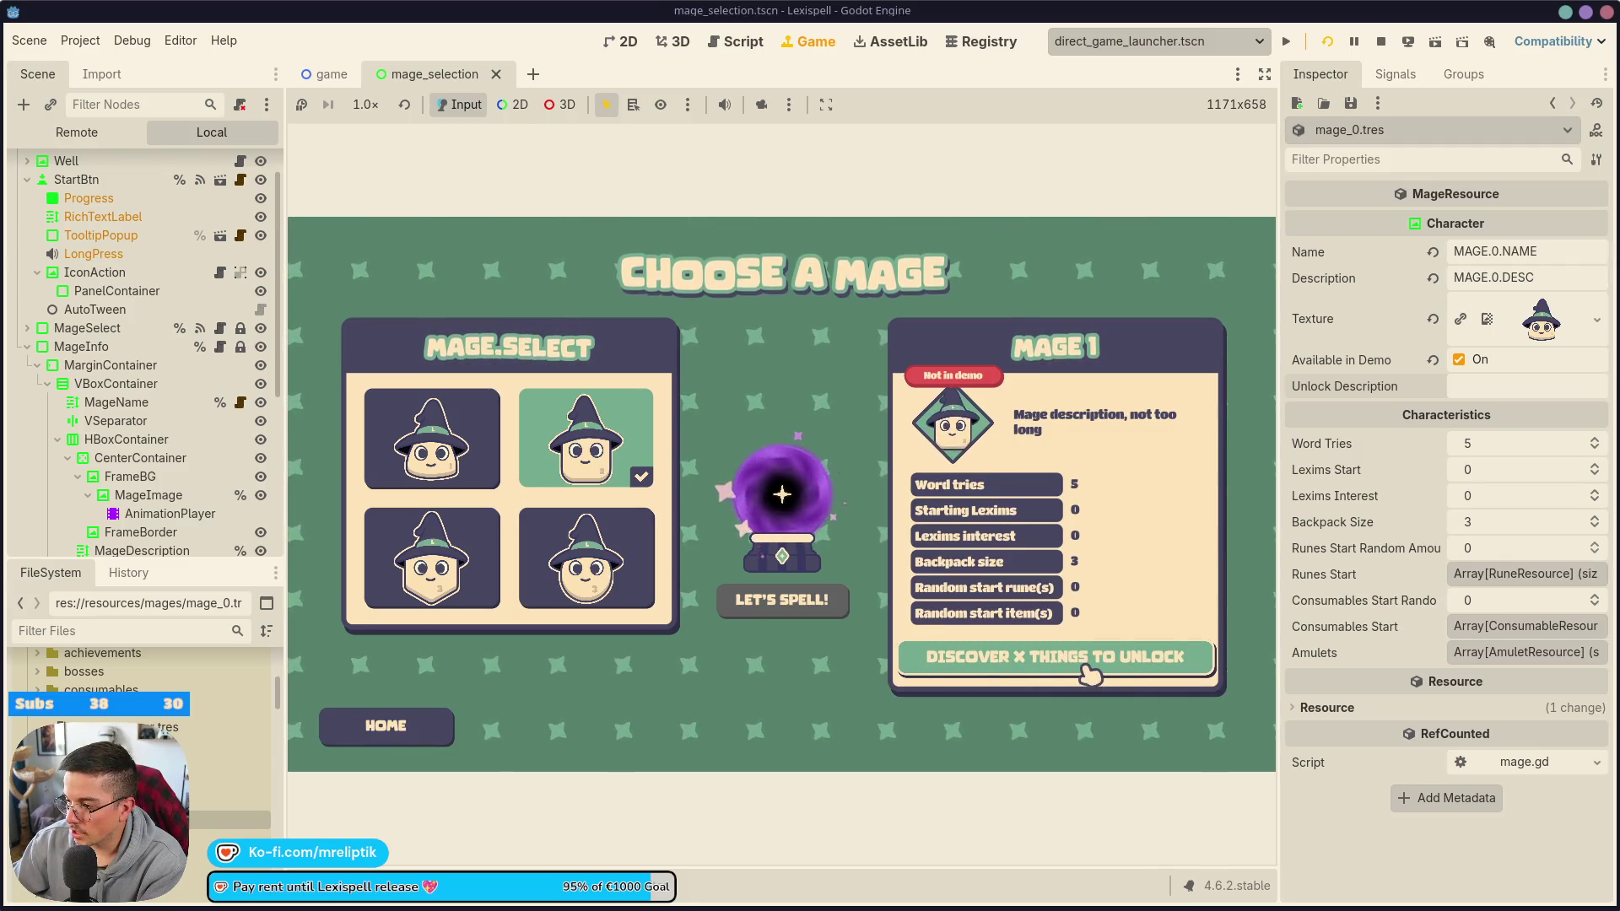
scroll(153, 447, "up", 2)
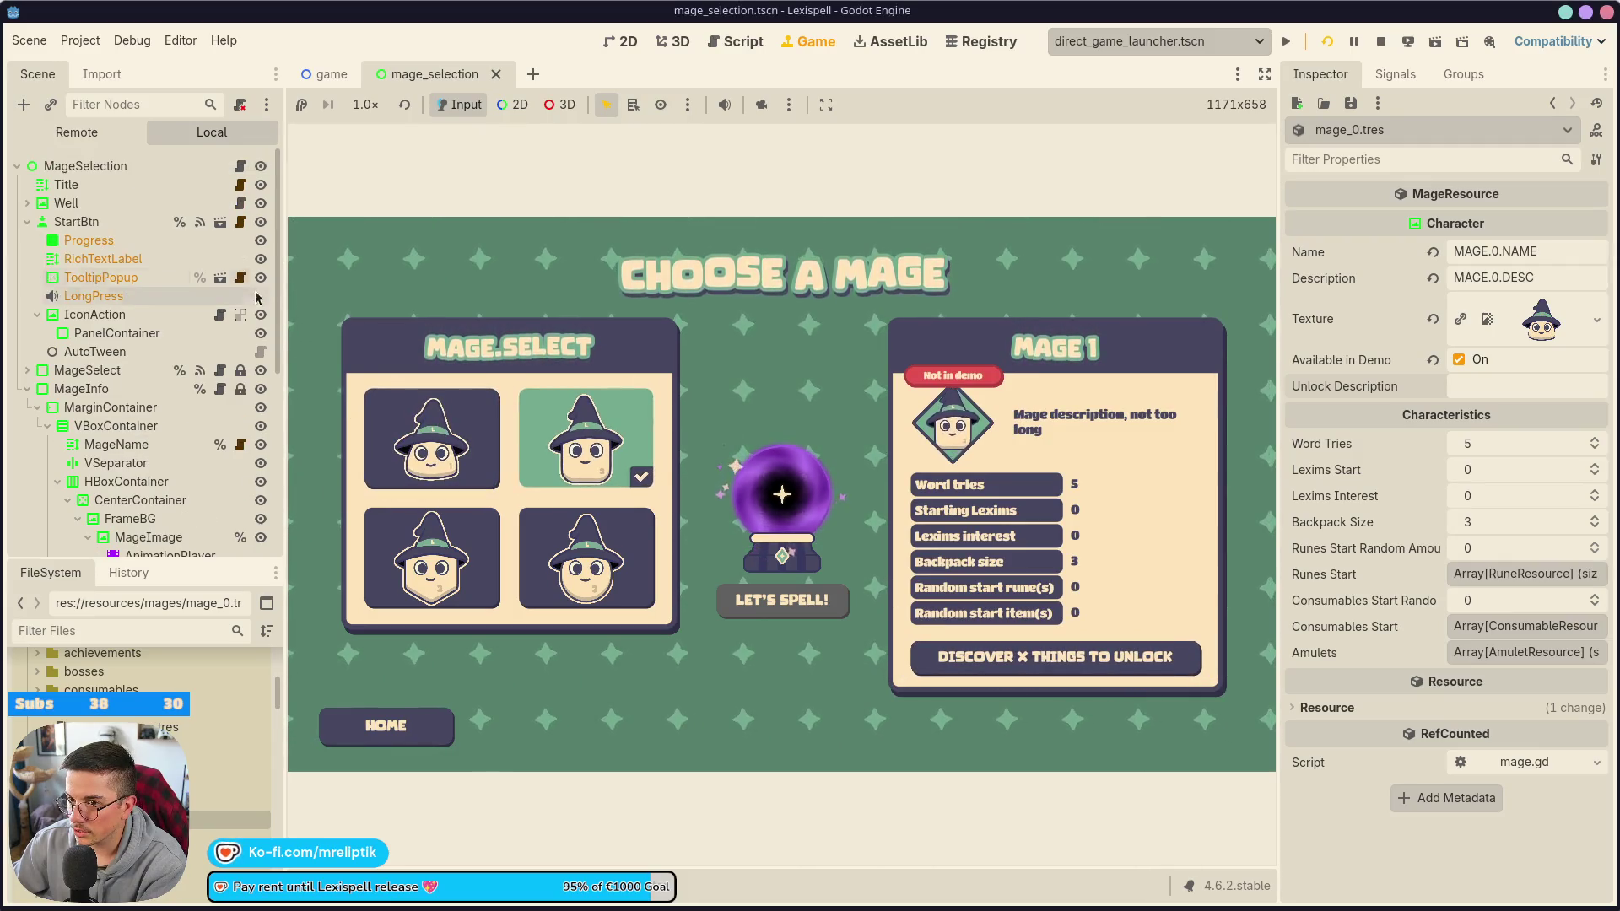
left_click(222, 389)
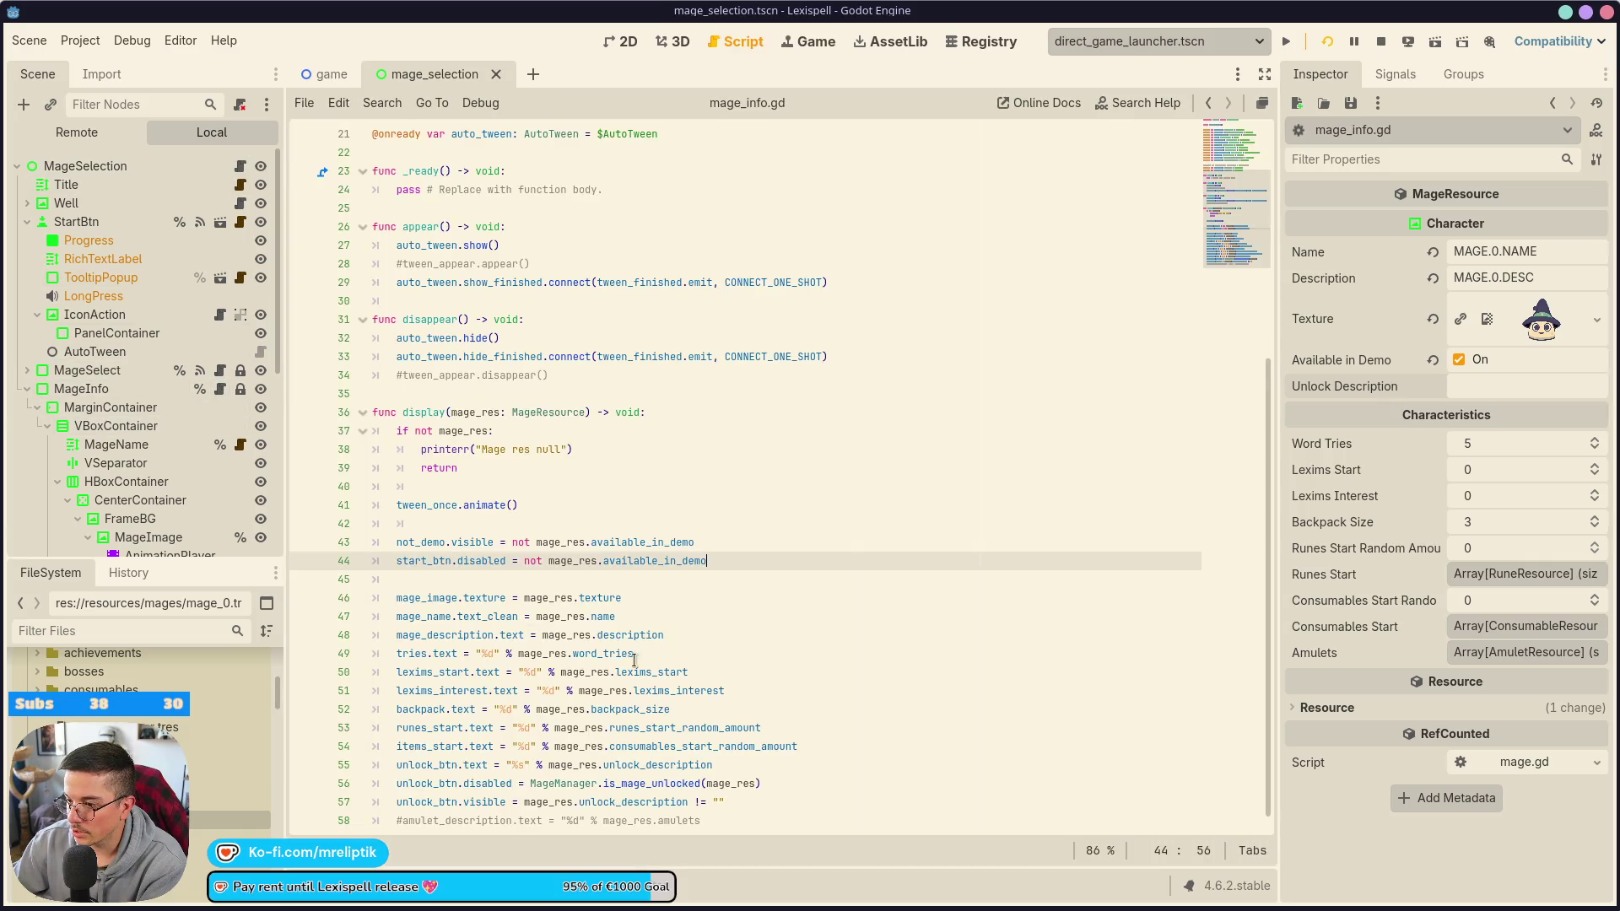
- Insert 'not' before MageManager.is_mage_unlocked on line 56, then return to mage selection at Mage 3
left_click(539, 788)
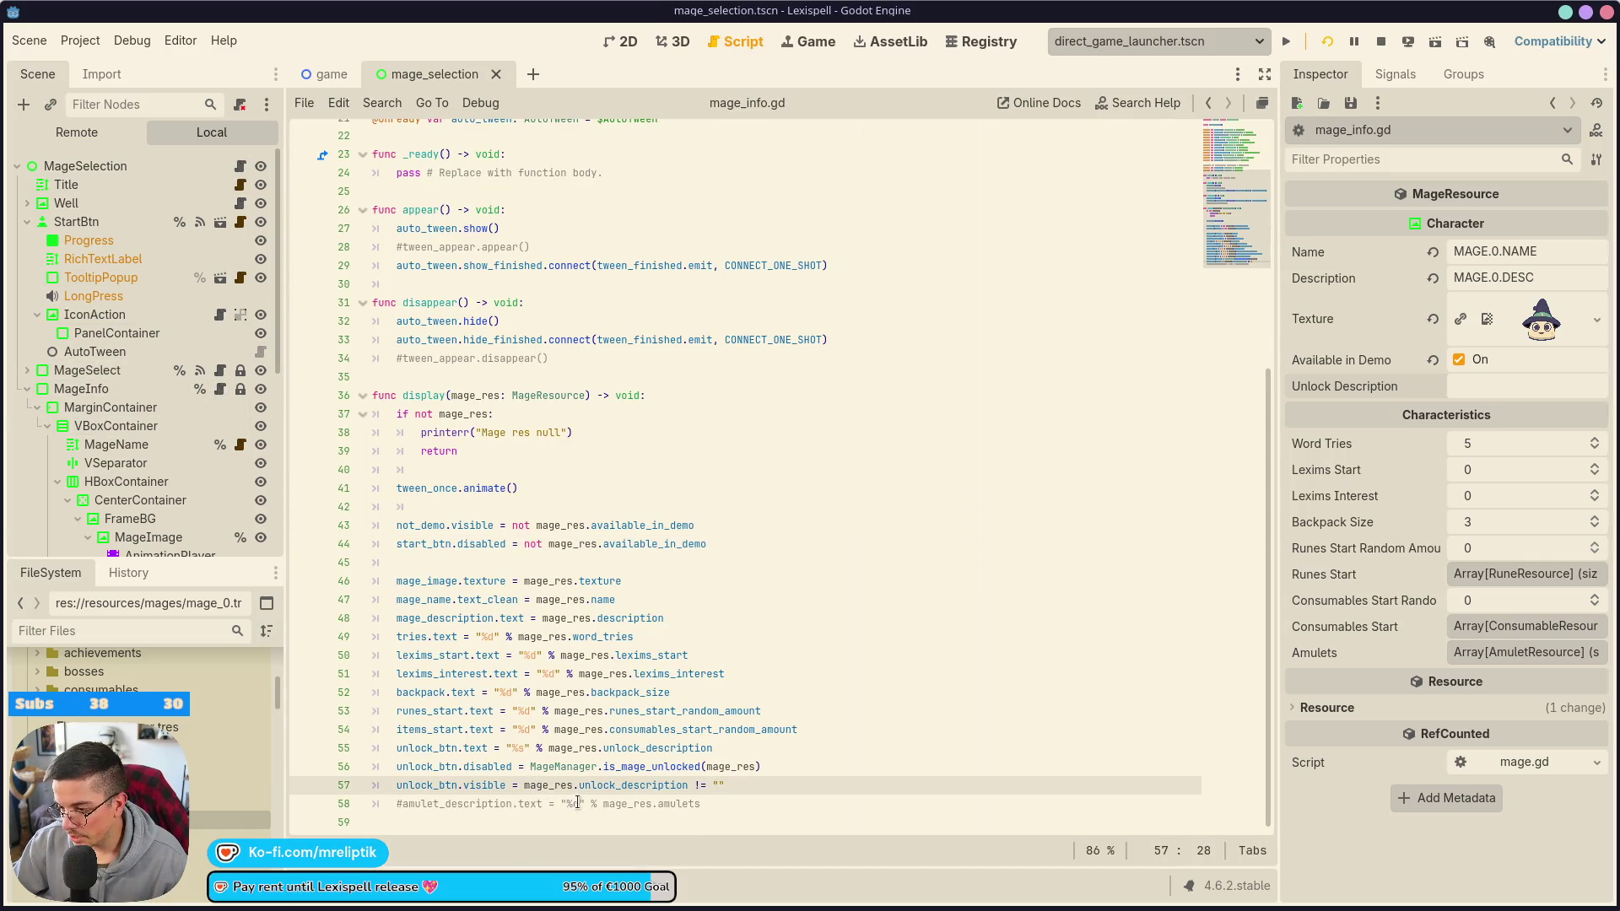
left_click(665, 766)
type("not")
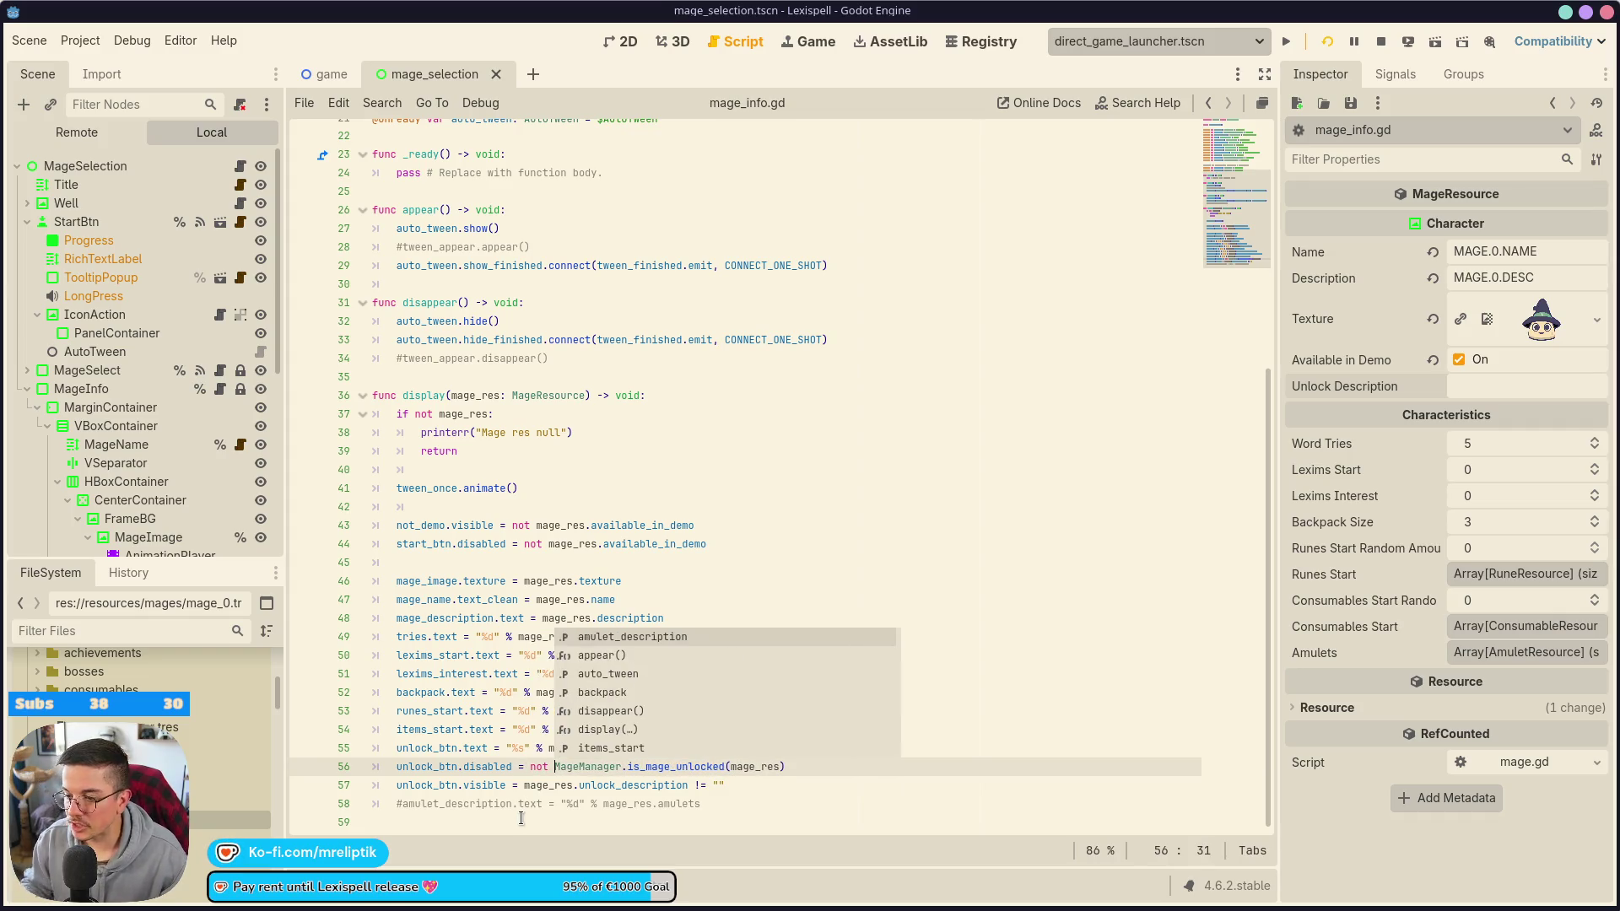
left_click(814, 41)
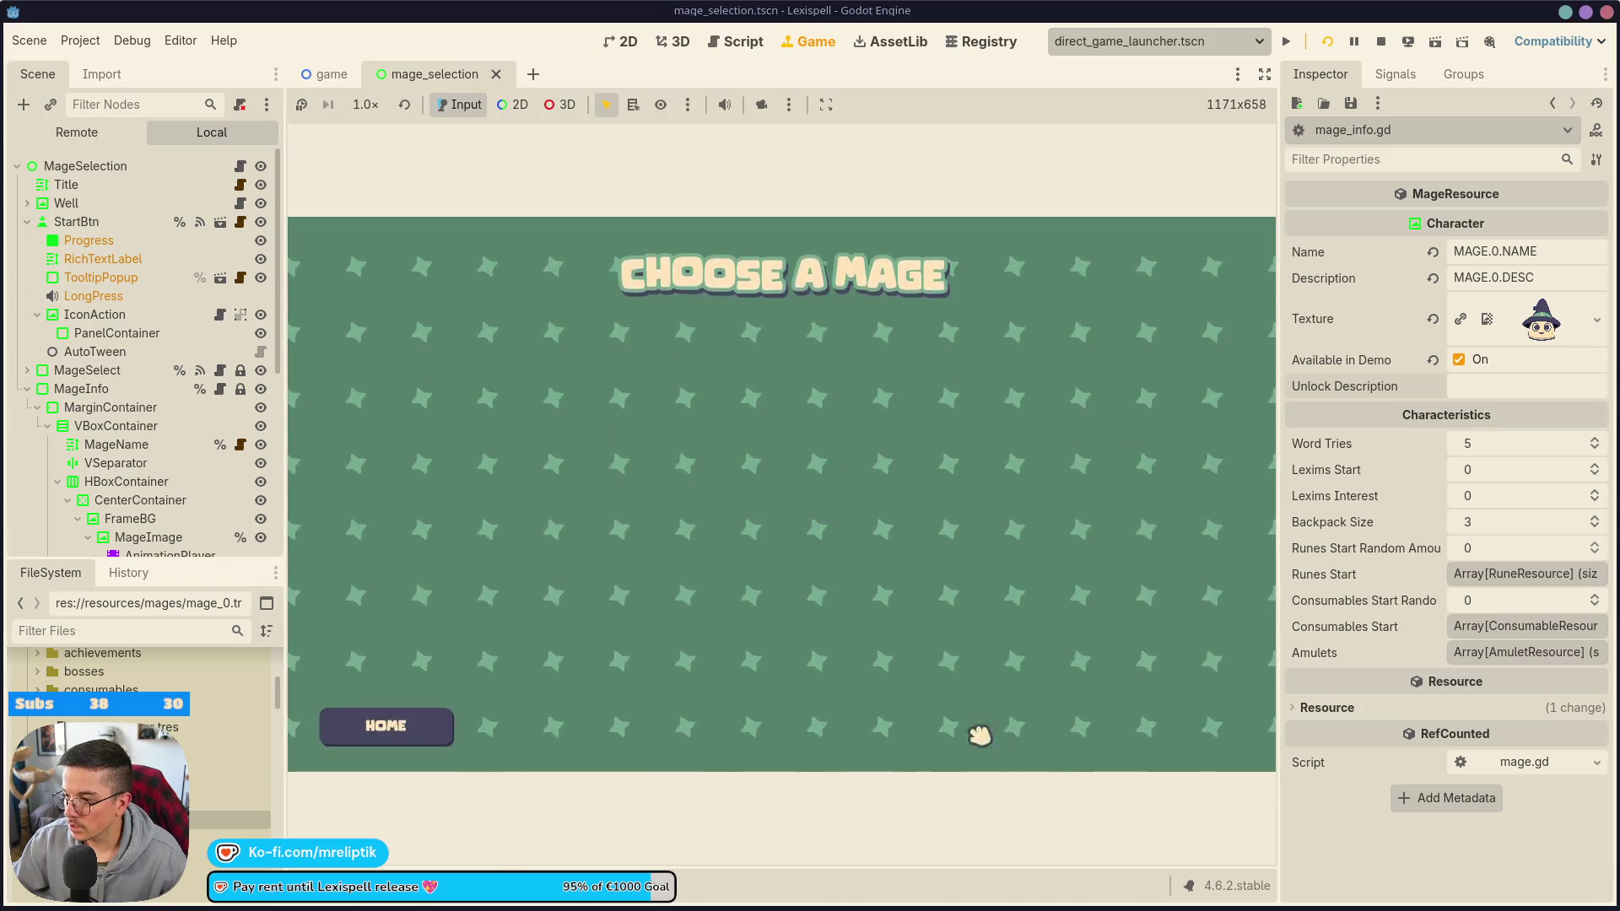
left_click(775, 678)
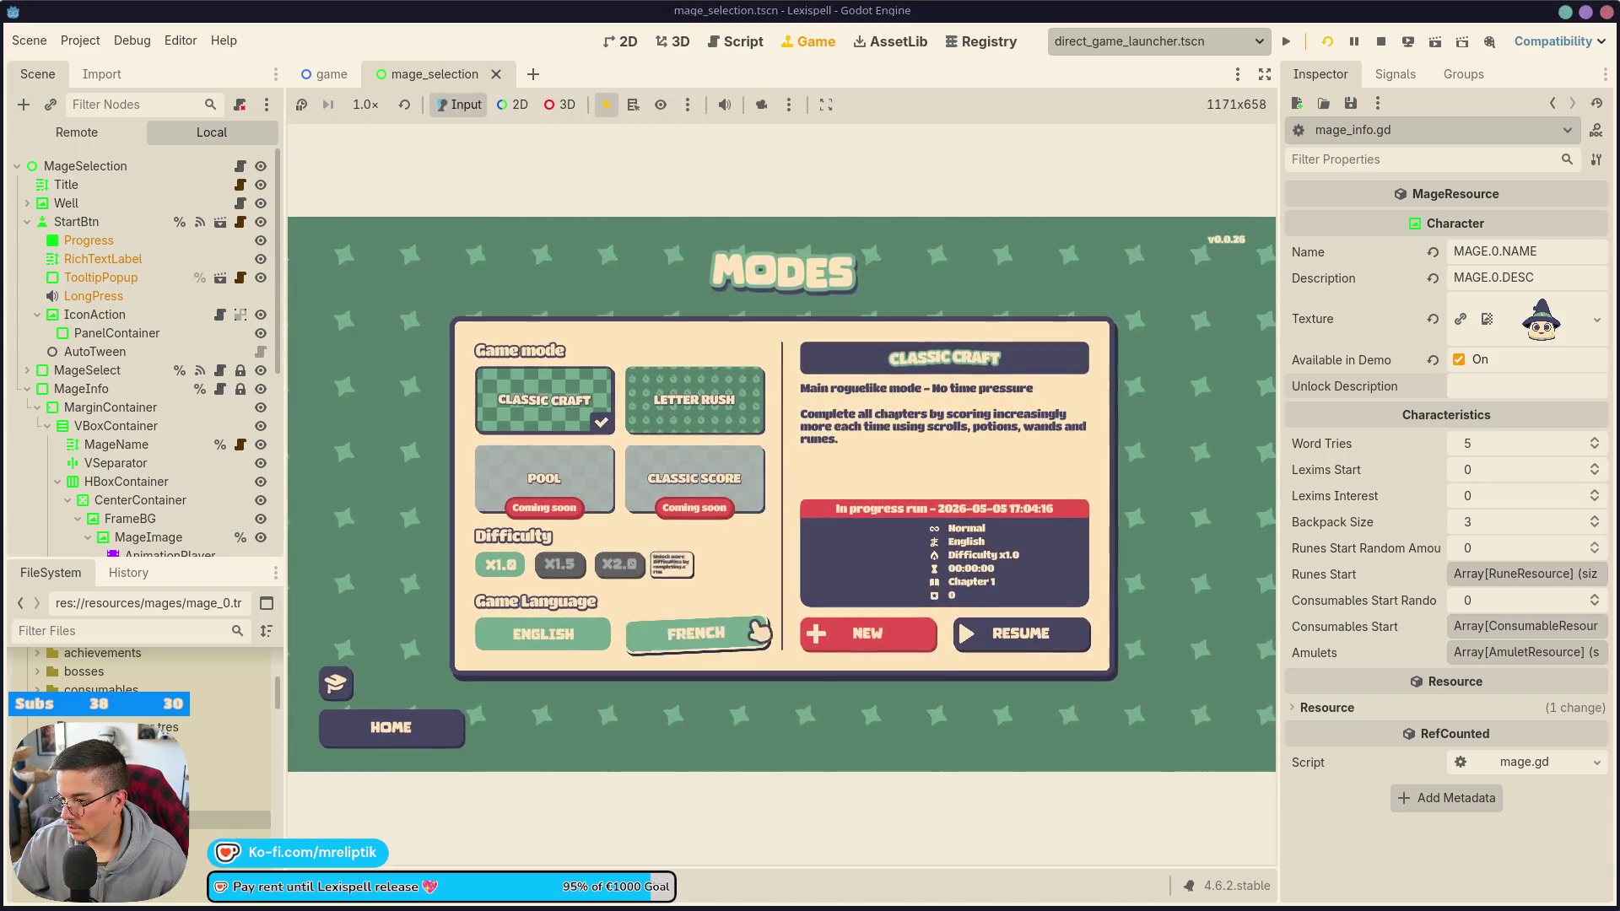
left_click(916, 650)
key("Tab")
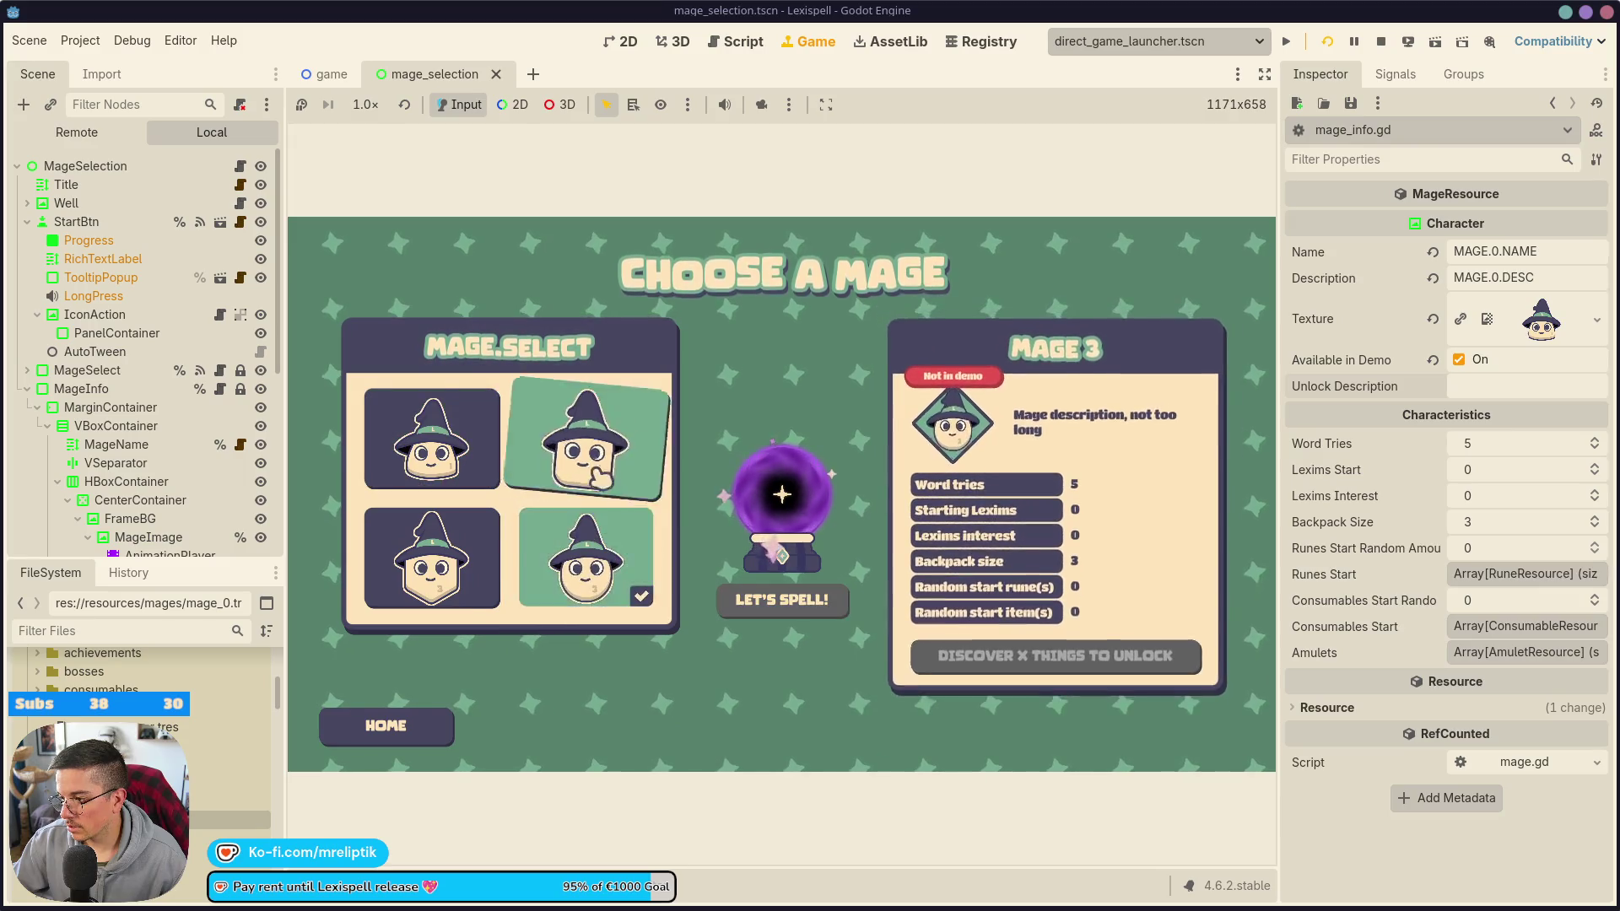
- Confirm Mages 1–3 show a greyed unlock button and Mage 0 none, then stop the game
key("Tab")
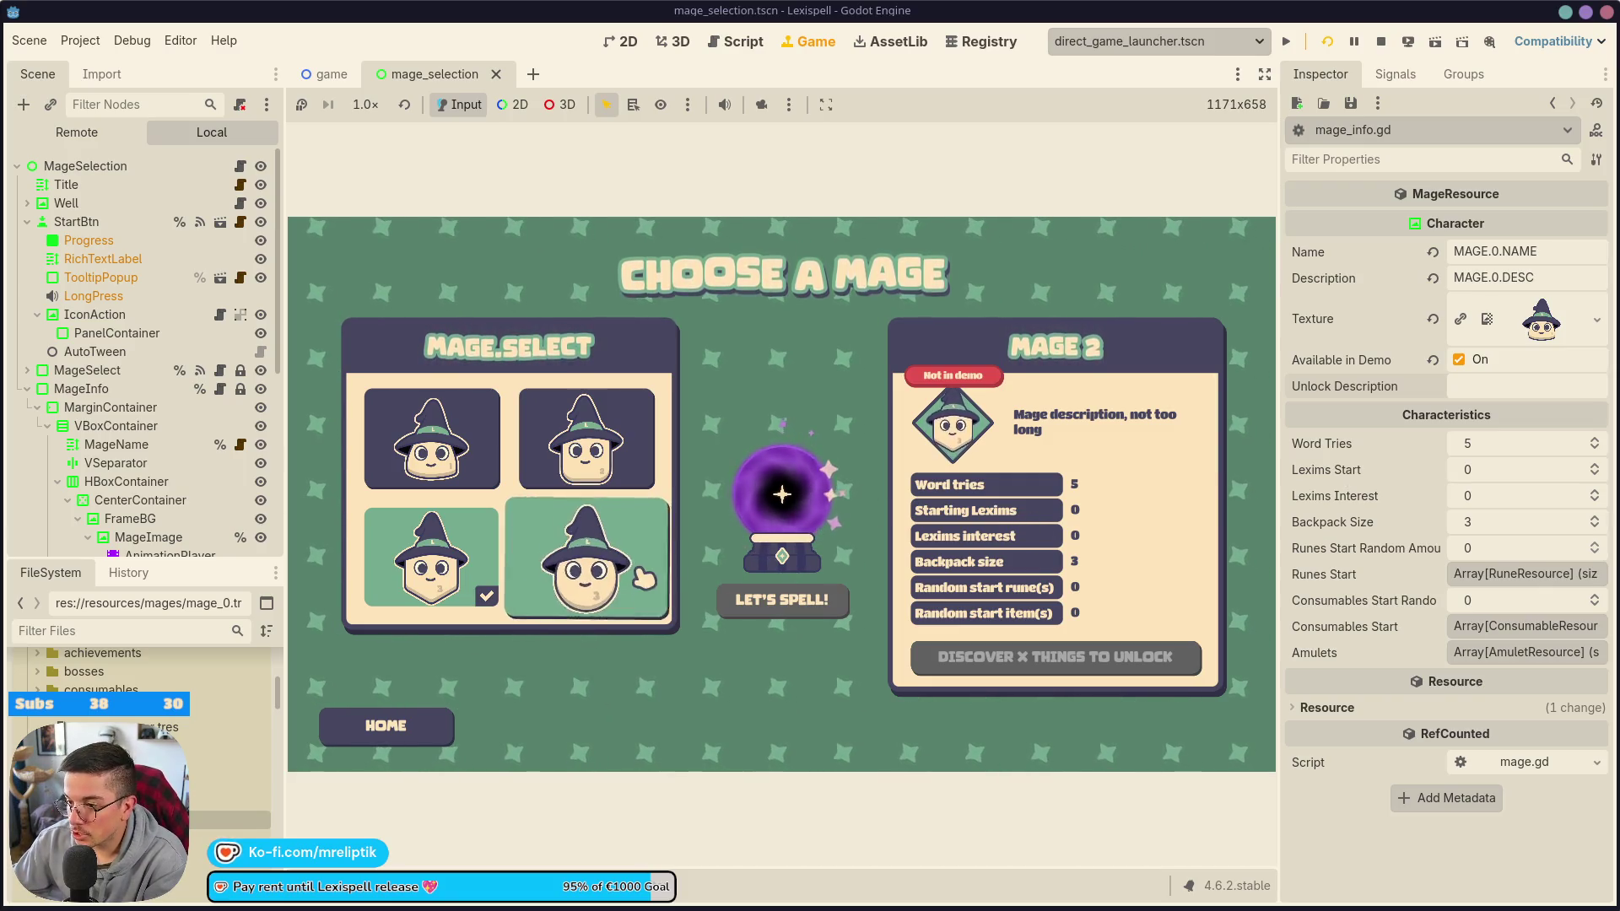
left_click(586, 557)
left_click(586, 437)
left_click(429, 436)
left_click(582, 439)
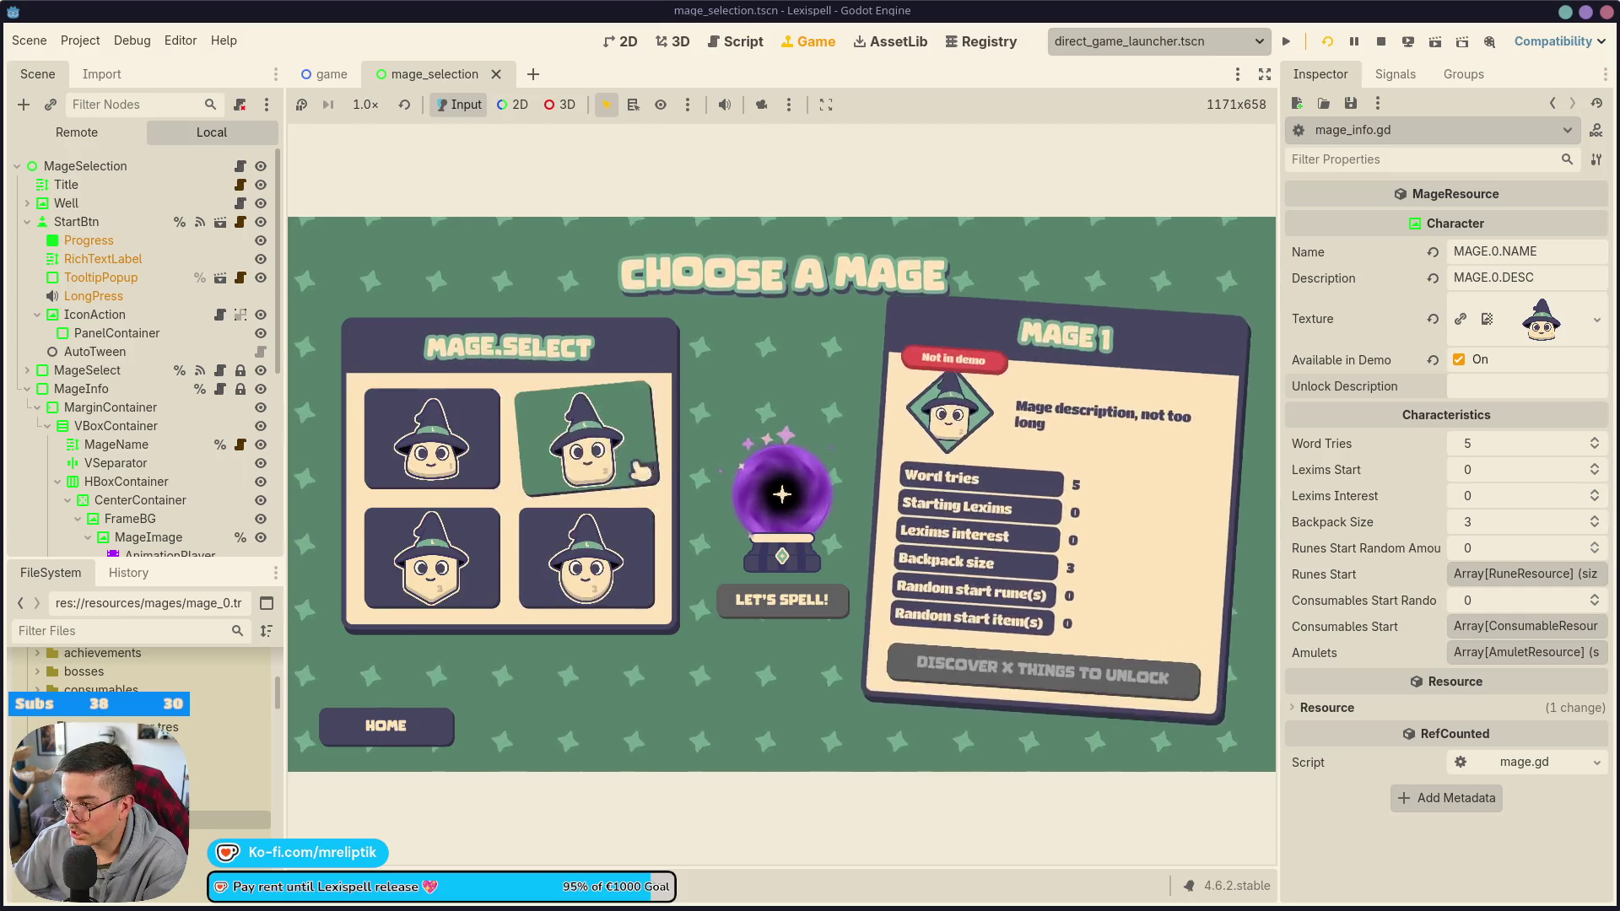
left_click(540, 561)
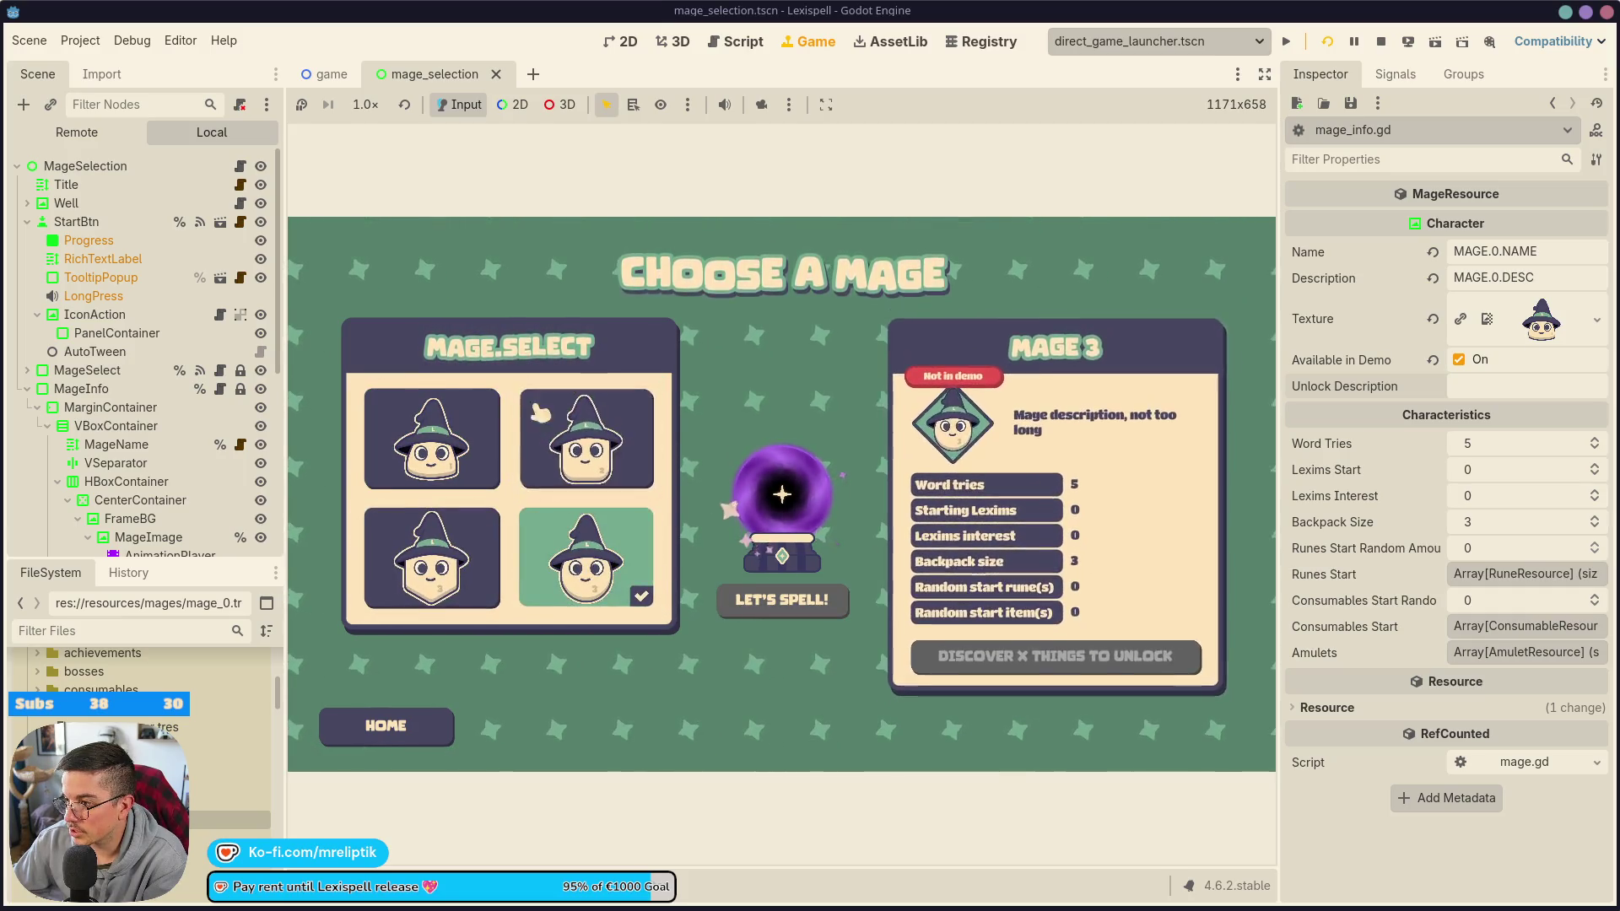
left_click(439, 561)
left_click(596, 557)
left_click(430, 439)
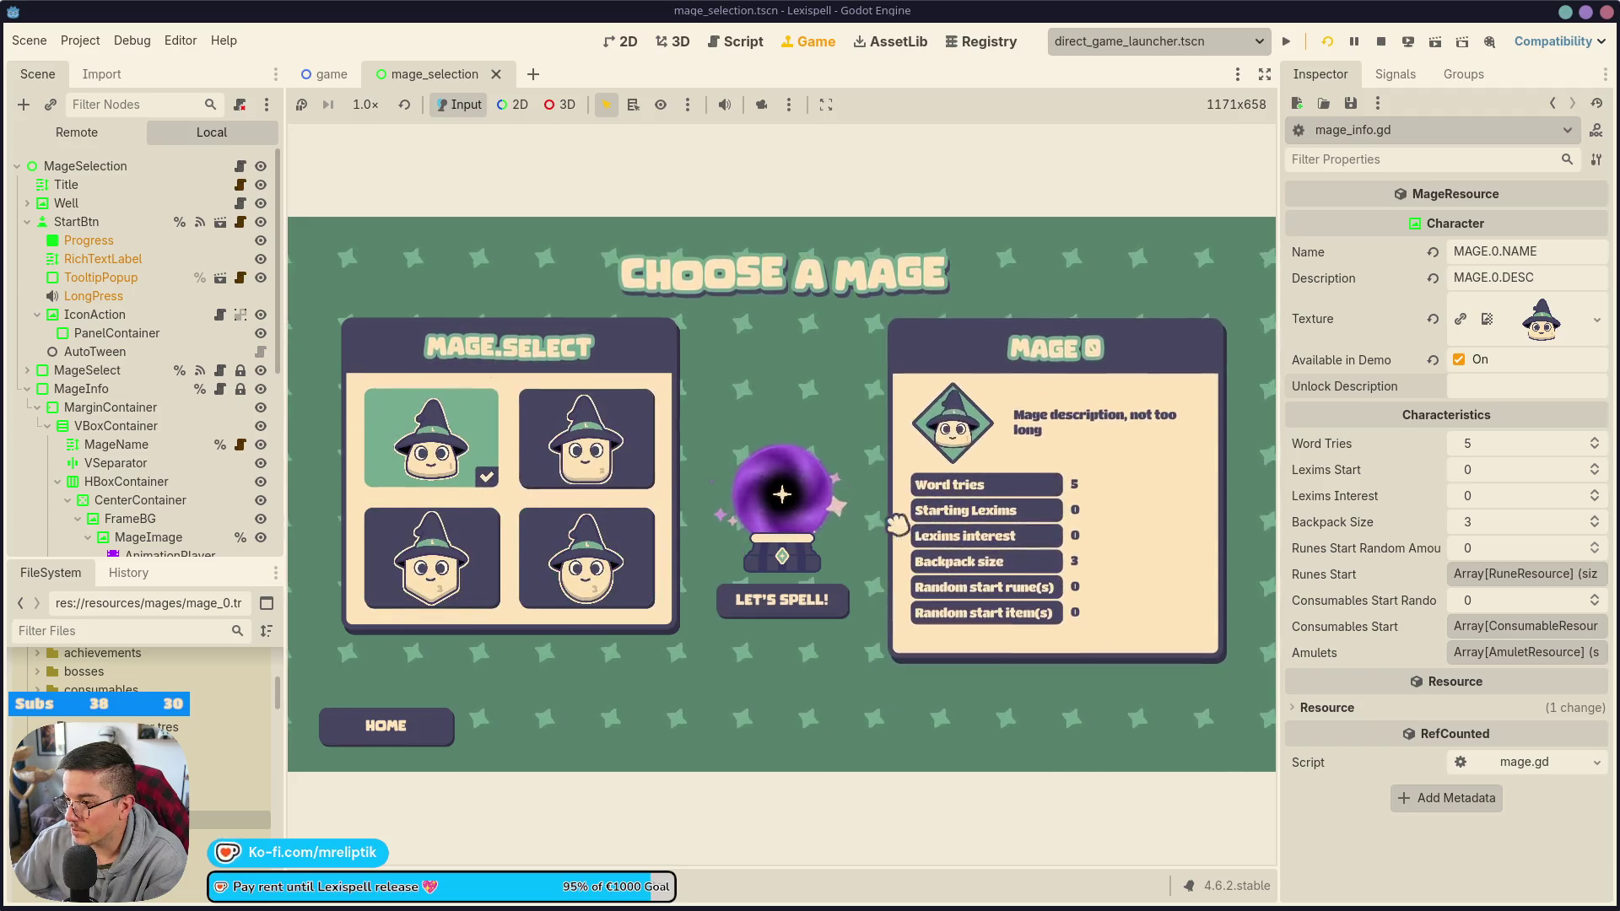
left_click(1381, 42)
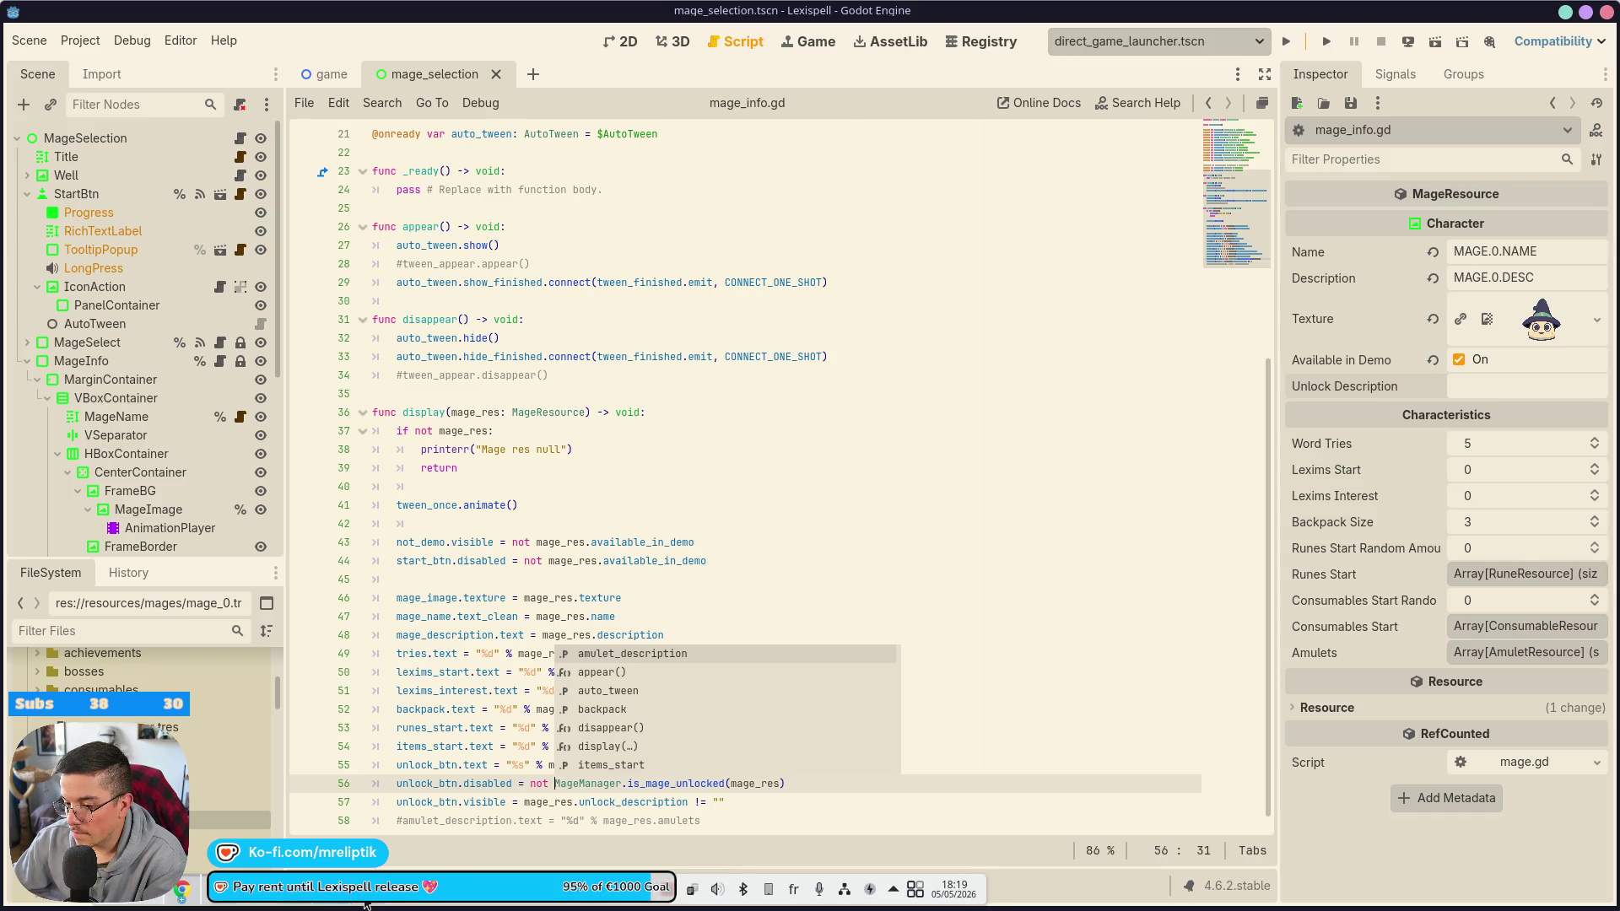
- Stage all 12 changed files in VS Code and commit them as 'mage display wip'
left_click(295, 904)
left_click(127, 169)
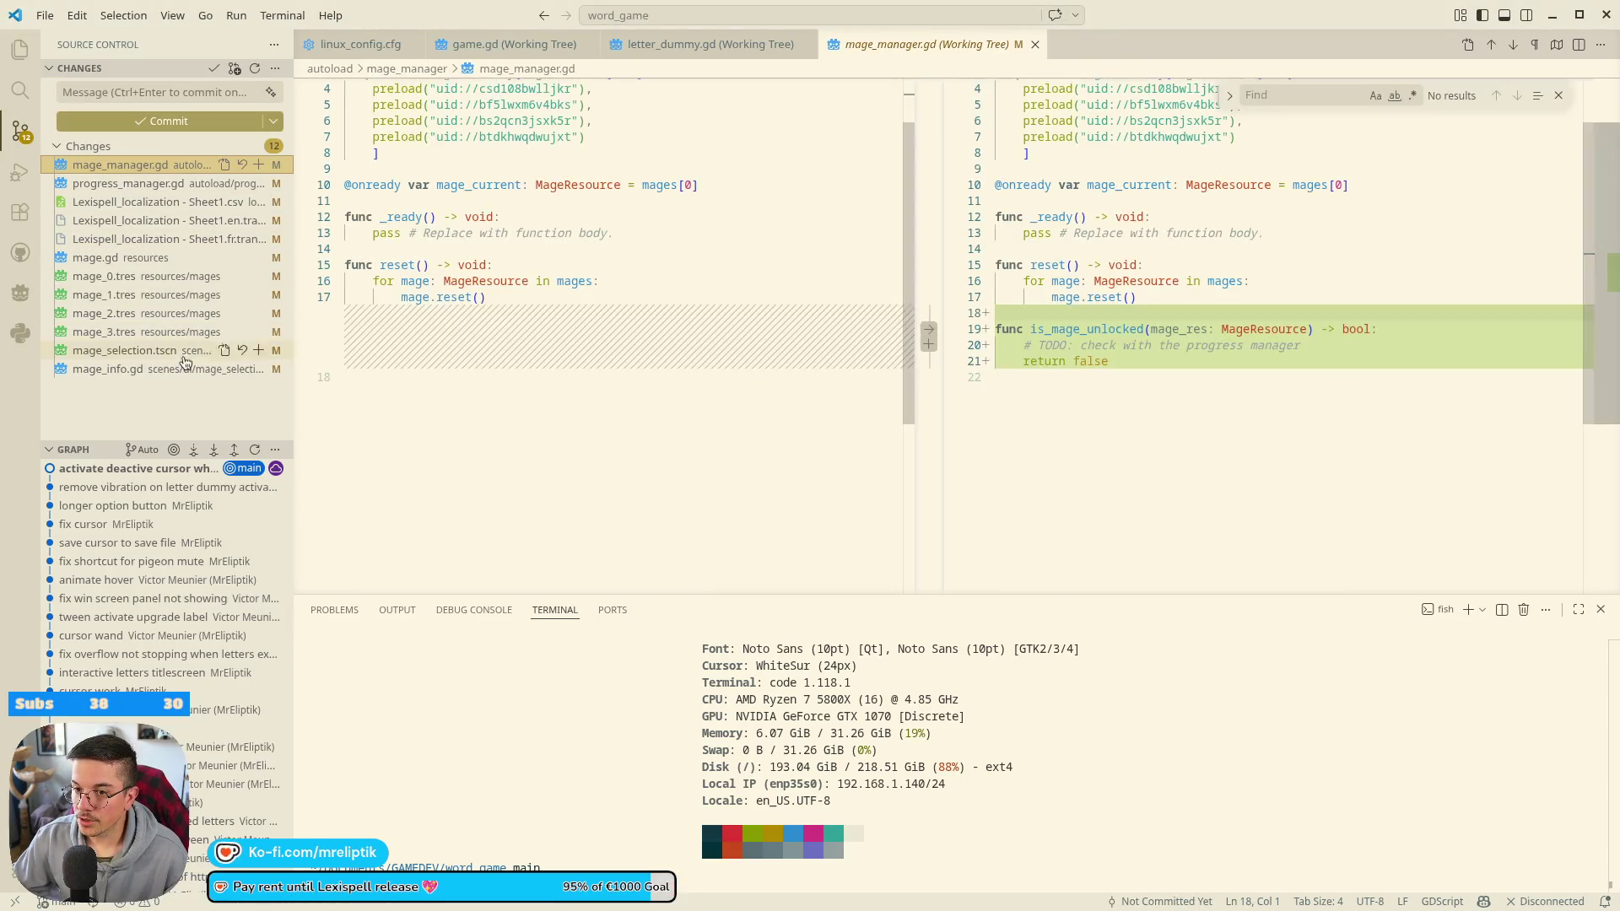
left_click(127, 371, "shift")
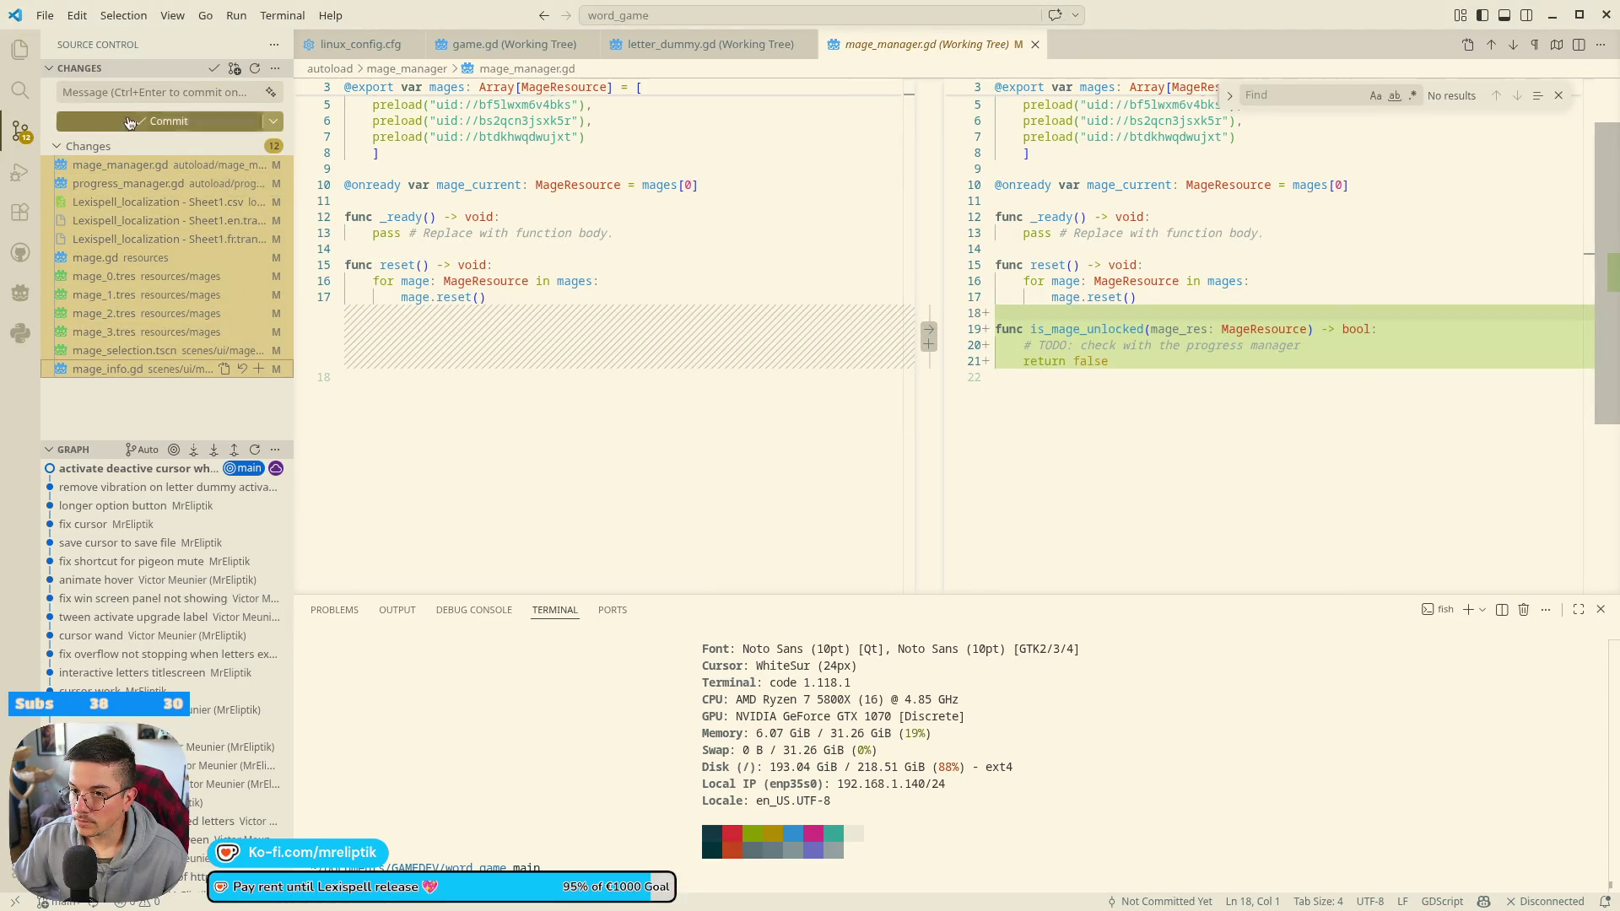
left_click(258, 165)
left_click(117, 97)
type("mage")
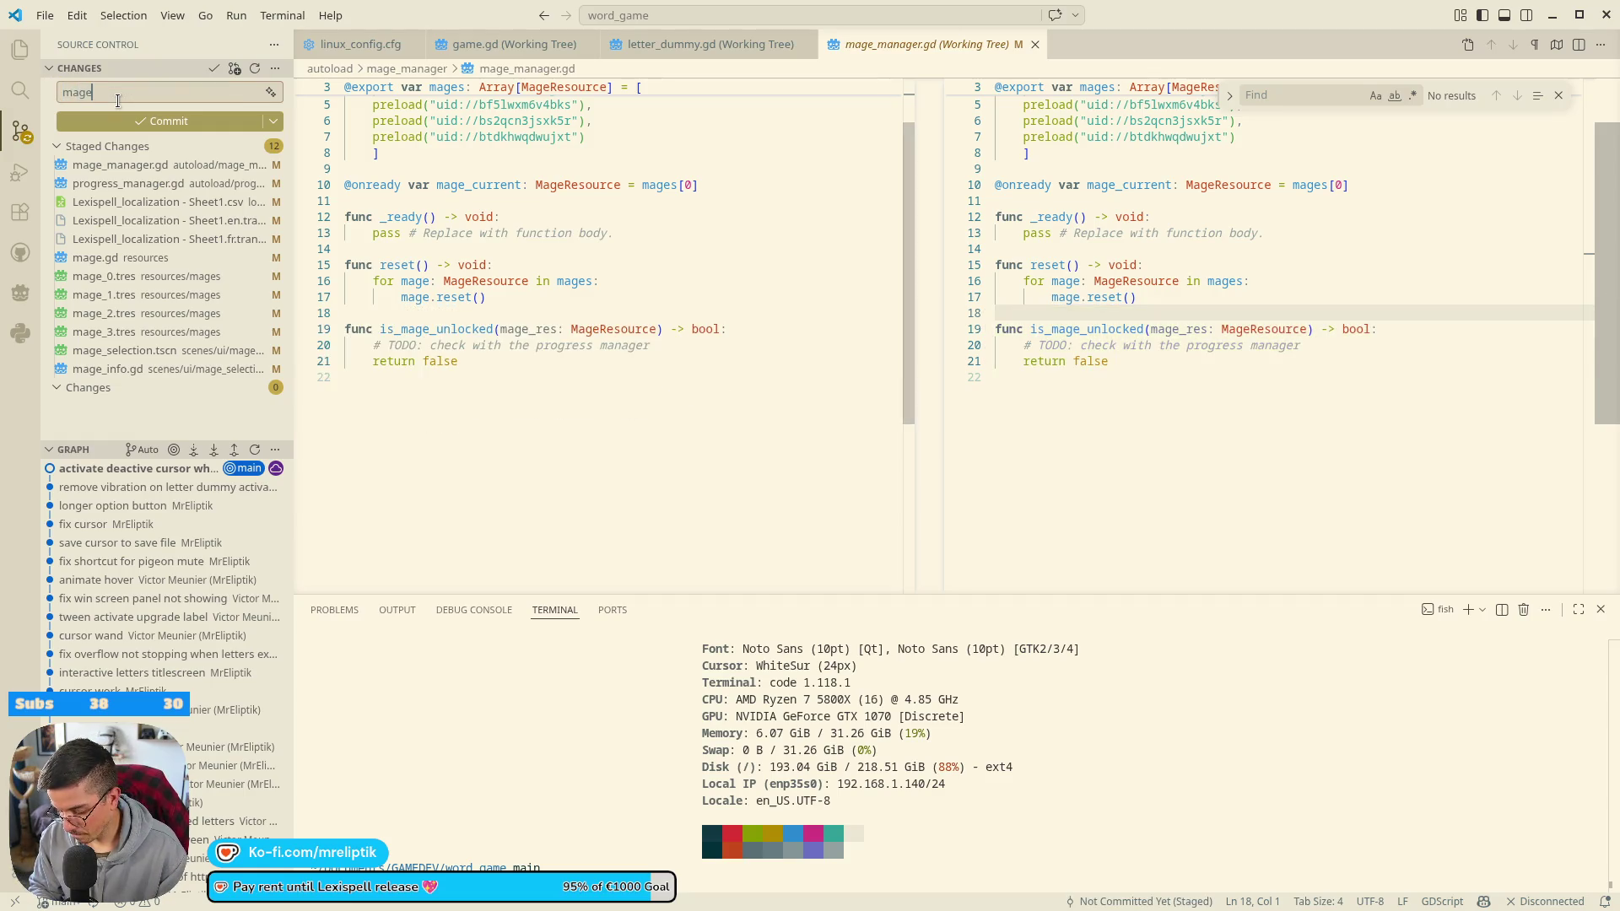
type(" display wip")
left_click(149, 121)
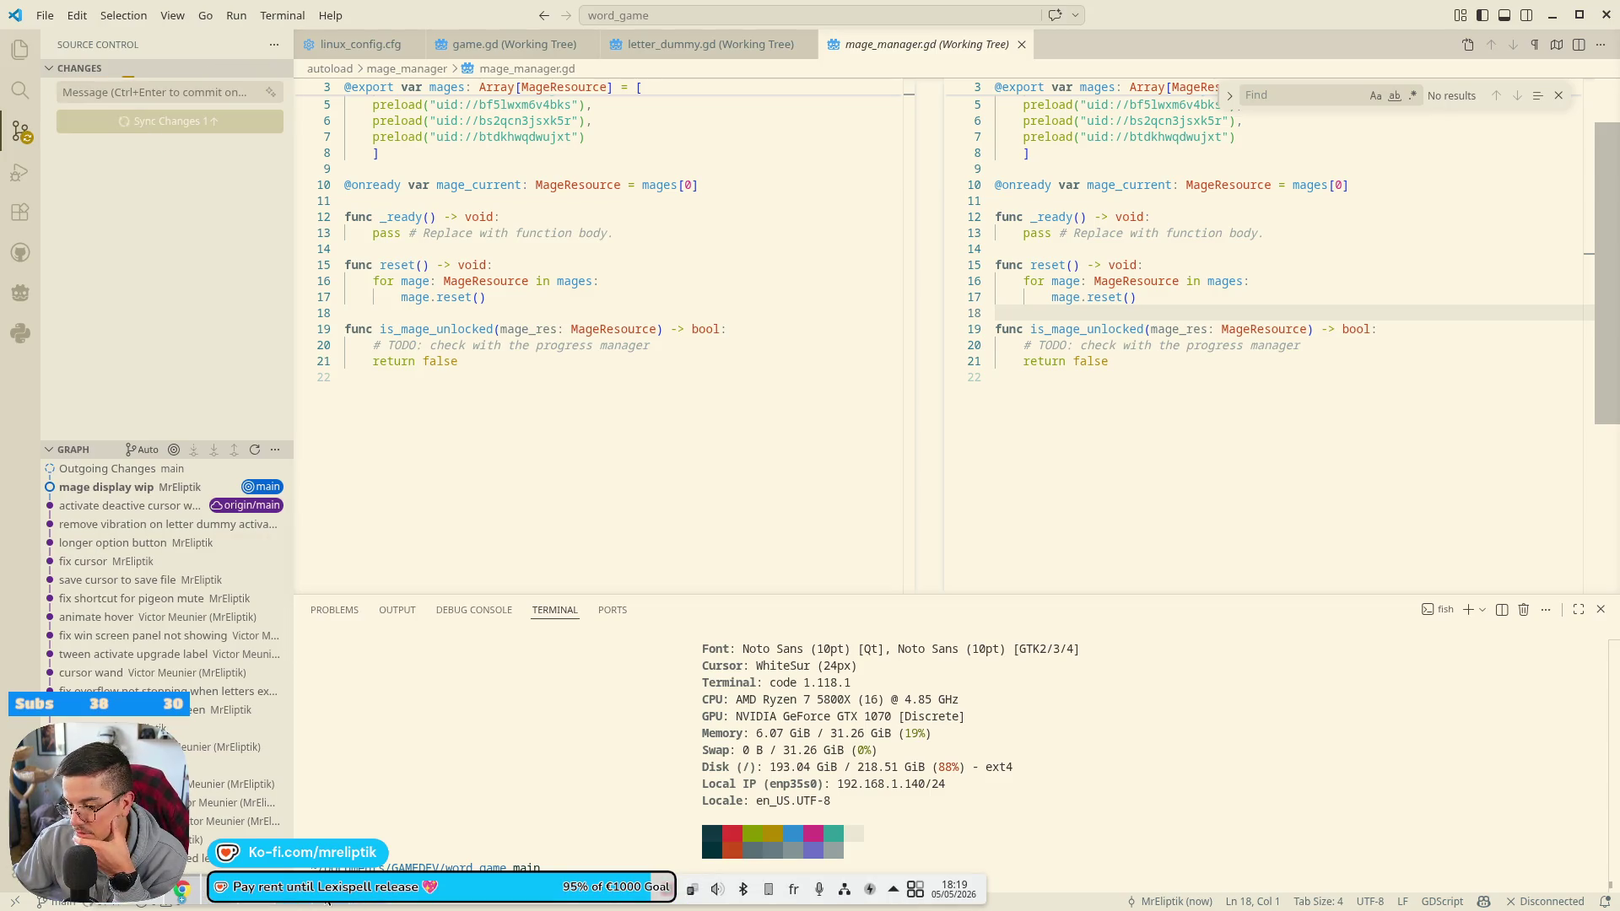
key("alt+Tab")
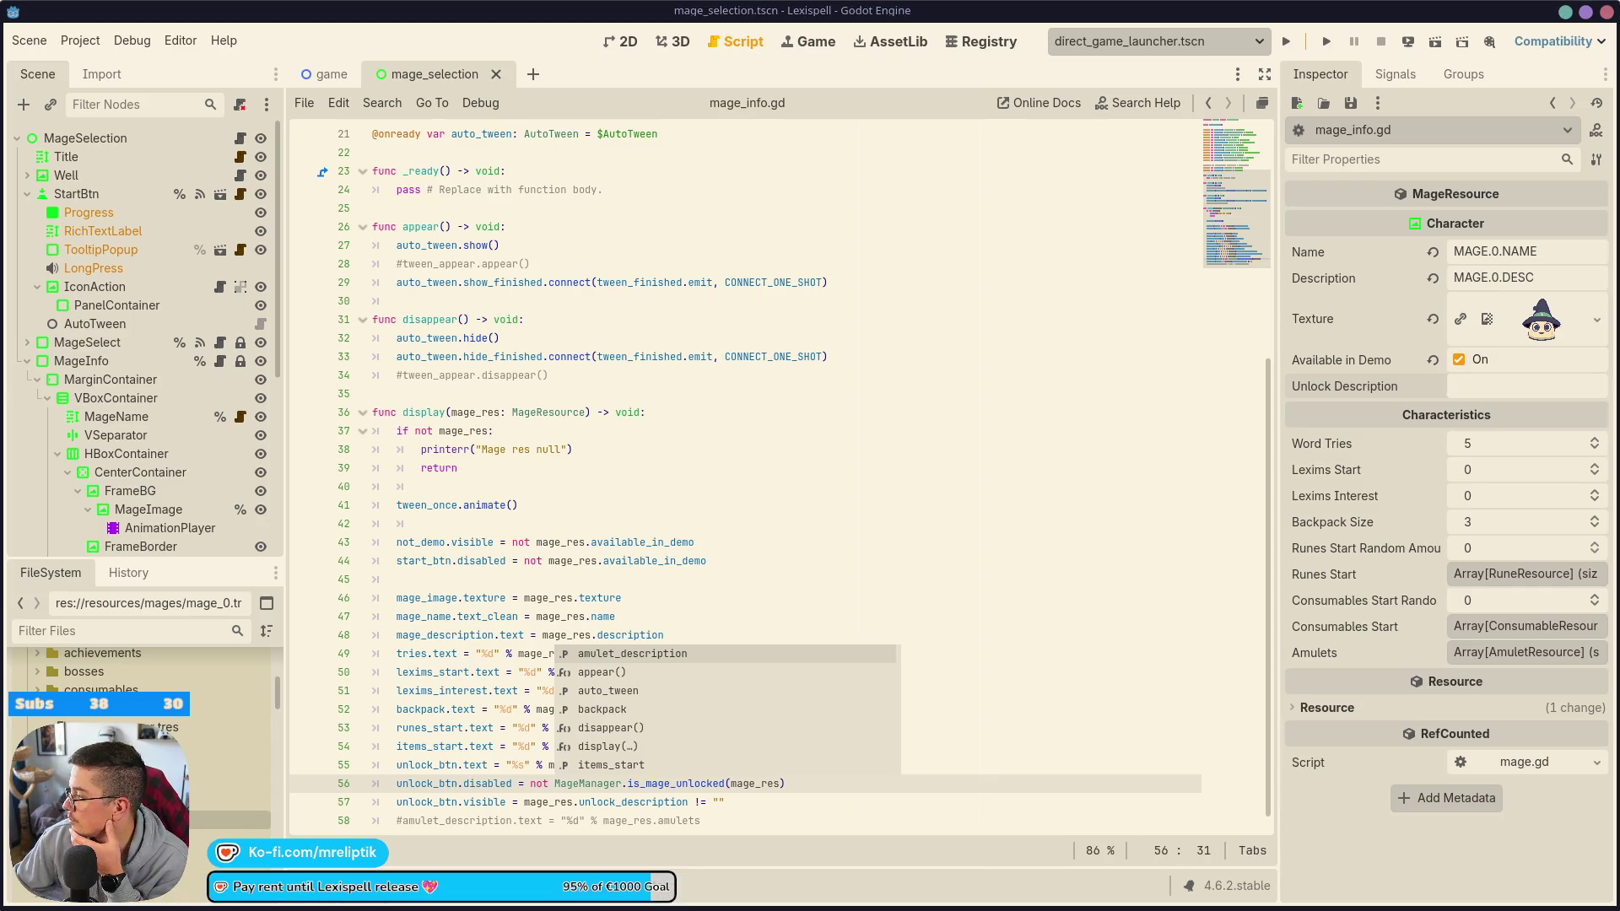